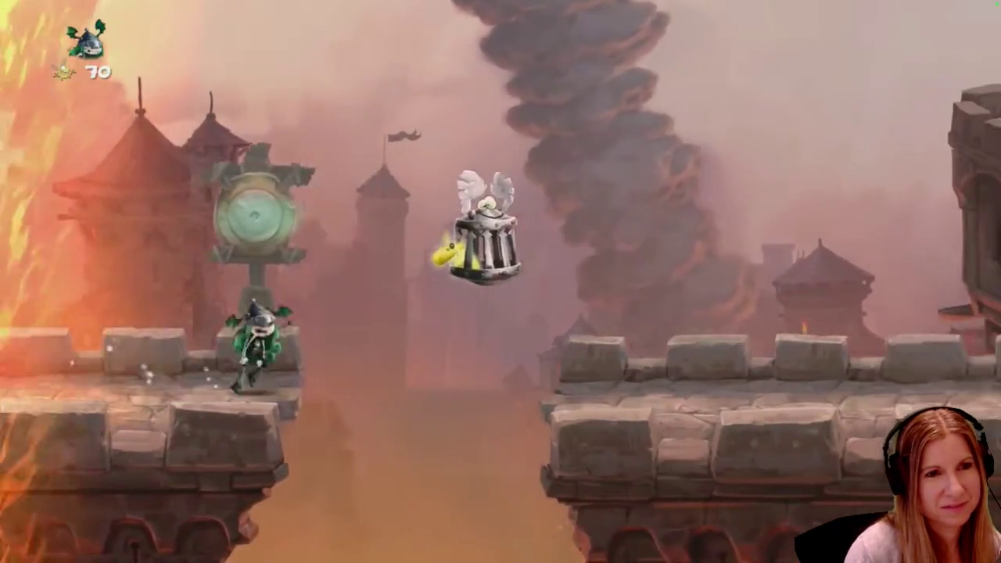
Watch the Rayman Legends: Castle Rock [100%] video to its 2:01 end, pausing once and resuming.
{"action": "mouse_move", "coordinate": [755, 416]}
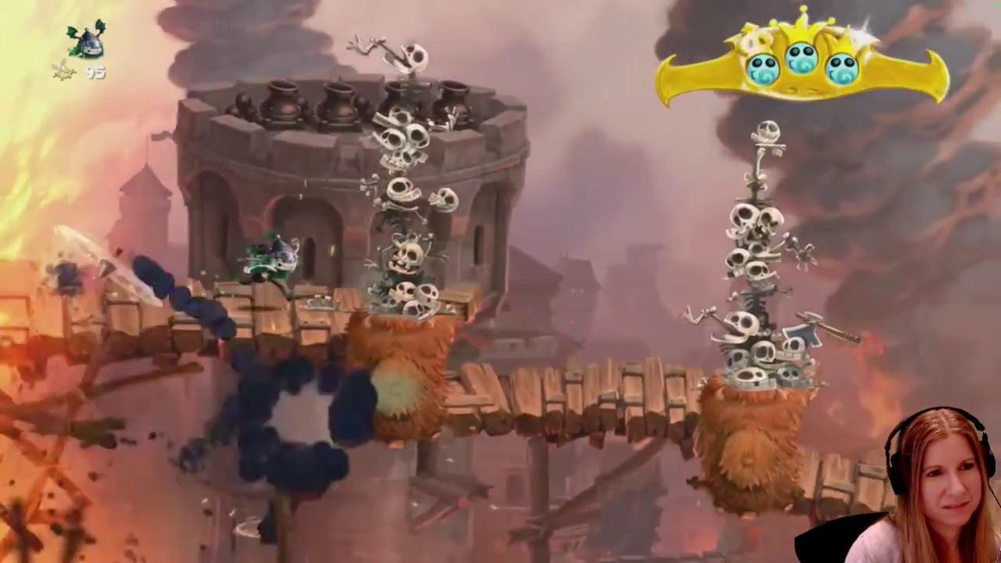
{"action": "mouse_move", "coordinate": [727, 398]}
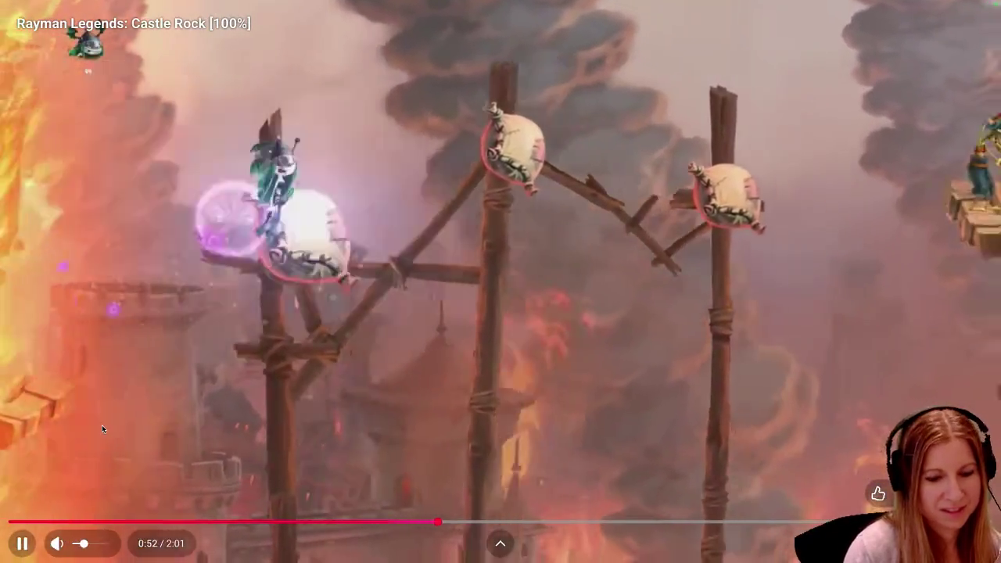
{"action": "left_click", "coordinate": [101, 425]}
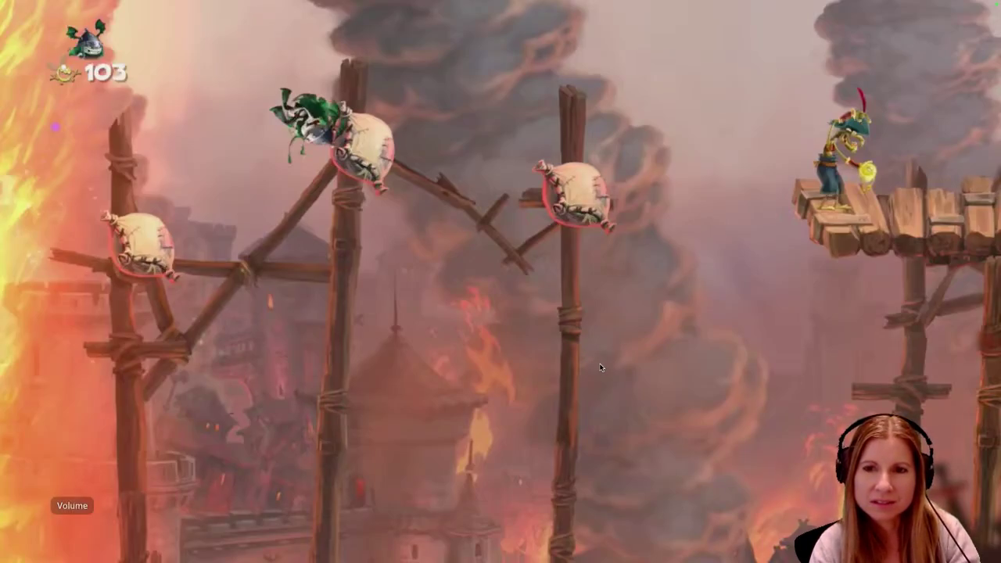
{"action": "key", "text": "space"}
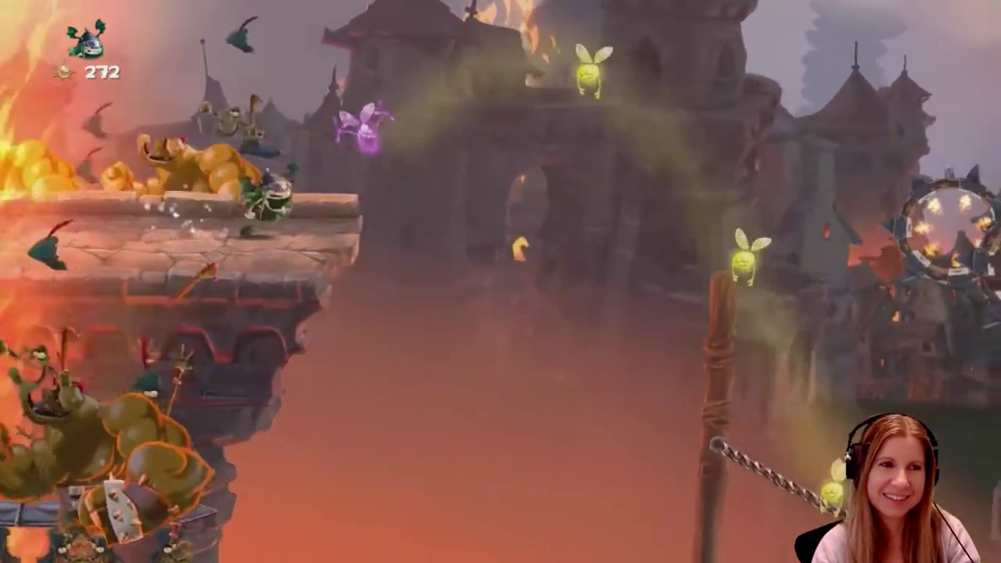
{"action": "mouse_move", "coordinate": [601, 357]}
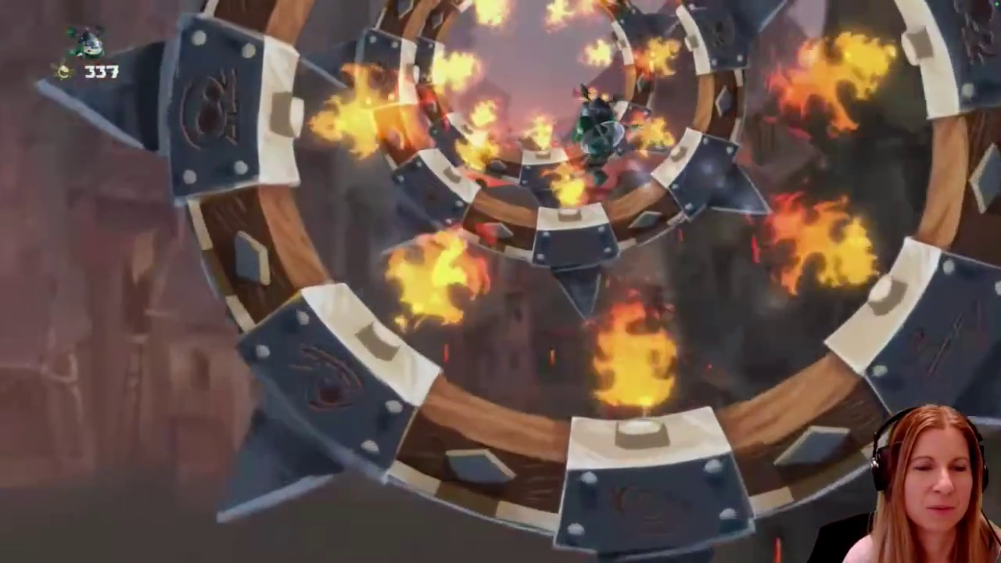
{"action": "mouse_move", "coordinate": [608, 339]}
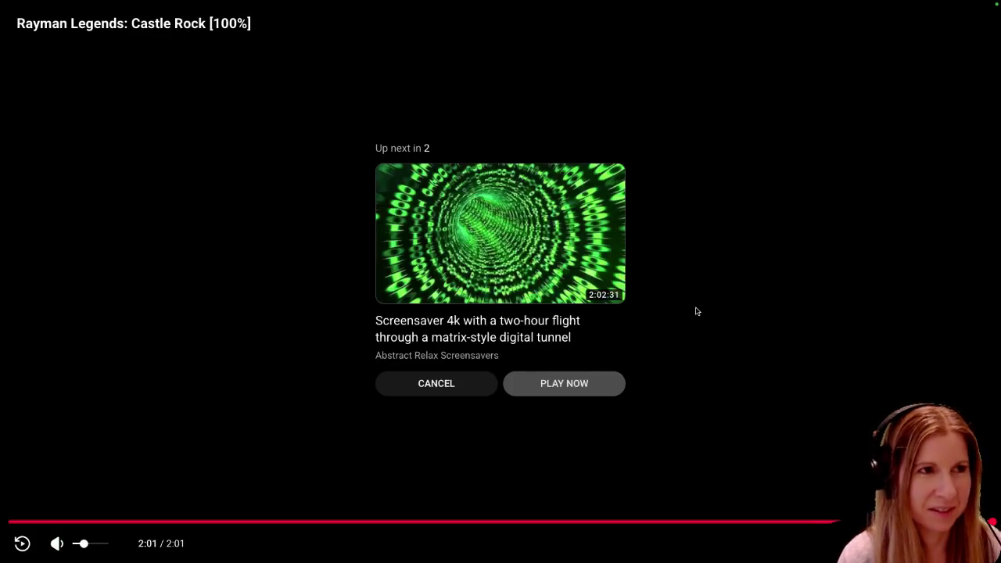
Exit fullscreen and close the Firefox window to reveal the Excalidraw drawing.
{"action": "key", "text": "Escape"}
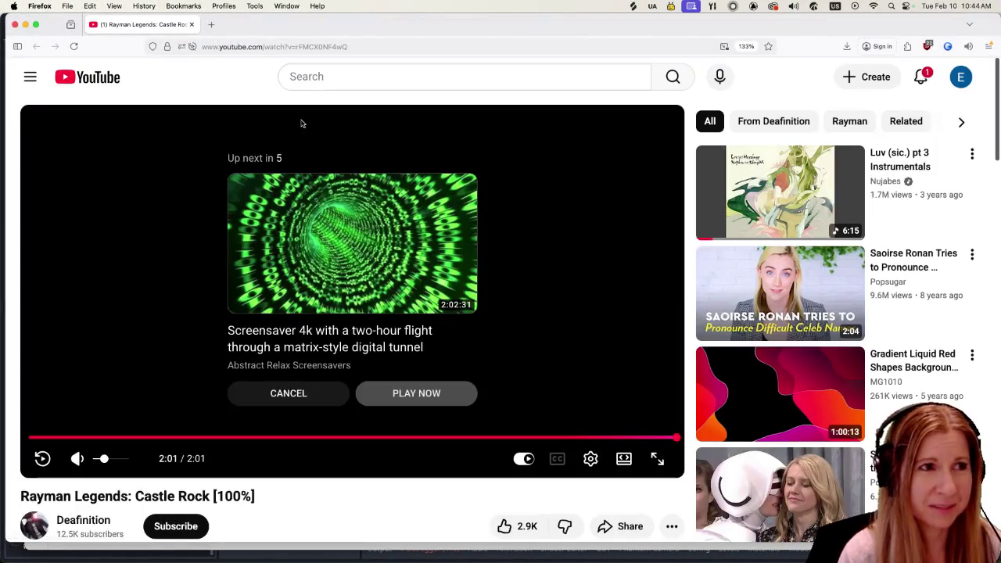
{"action": "left_click", "coordinate": [14, 25]}
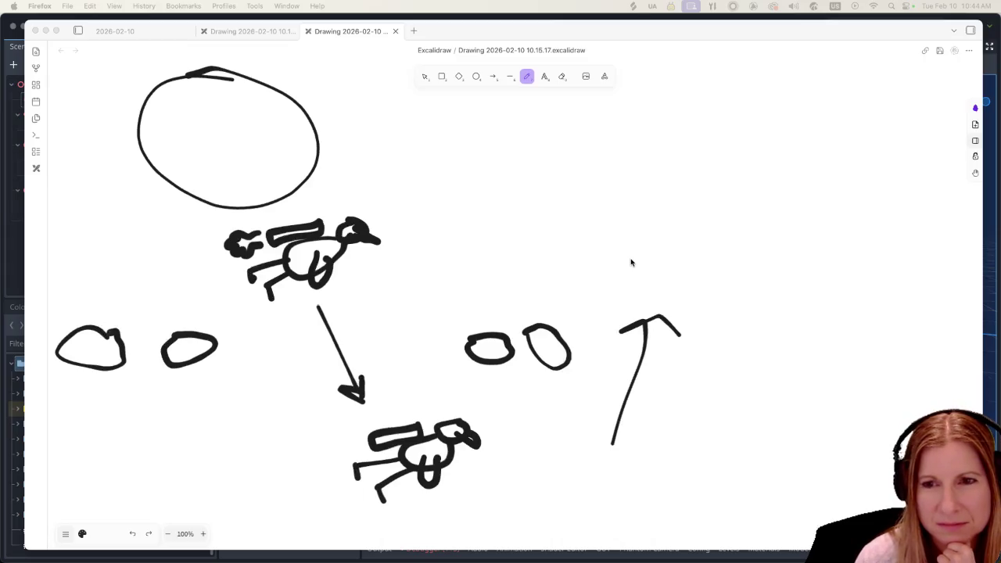
Activate the Obsidian drawing window and nudge it slightly up and left.
{"action": "left_click", "coordinate": [780, 210]}
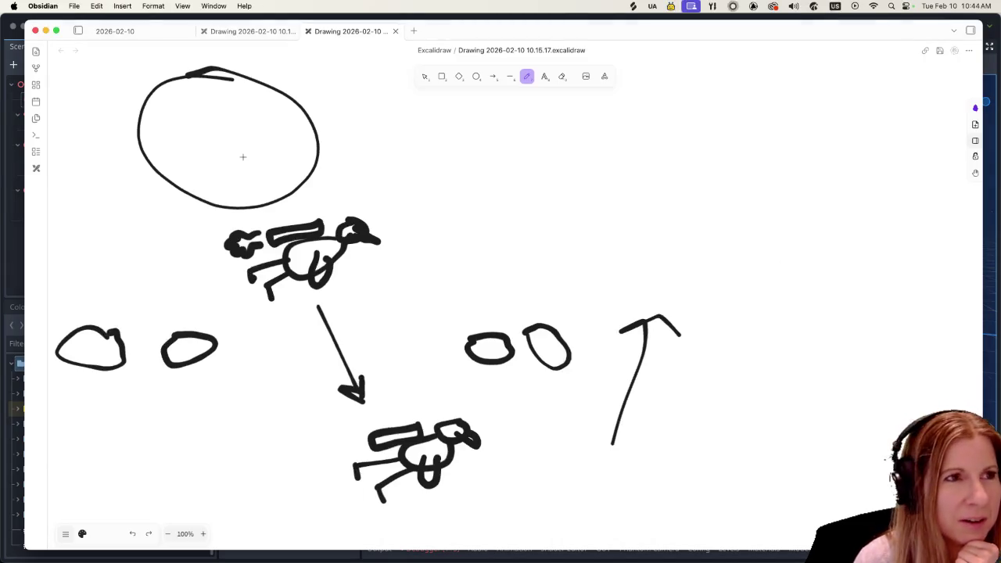
{"action": "left_click_drag", "start_coordinate": [651, 35], "coordinate": [642, 31]}
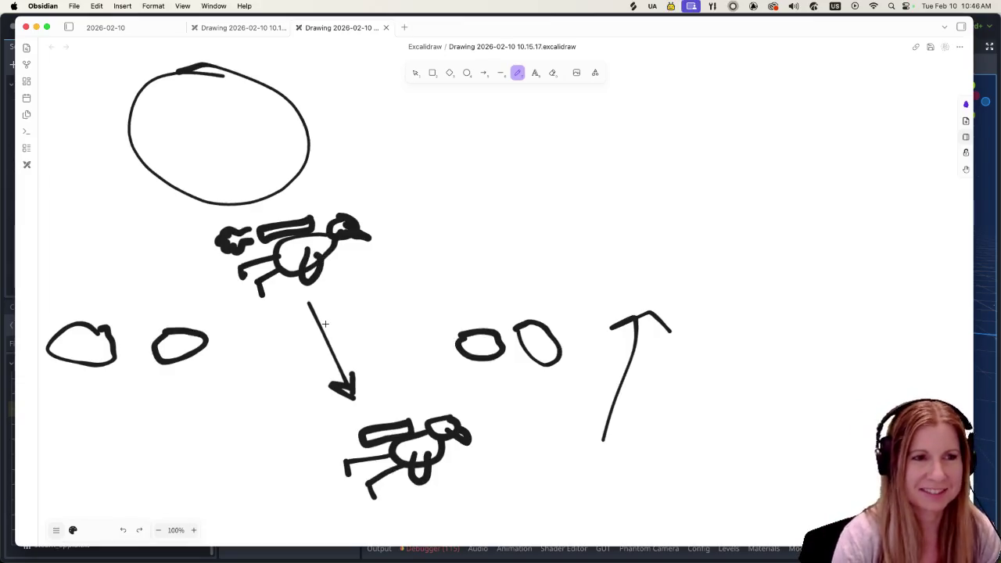
Erase the stray dot accidentally left on the right side of the canvas with the Eraser.
{"action": "left_click", "coordinate": [813, 234]}
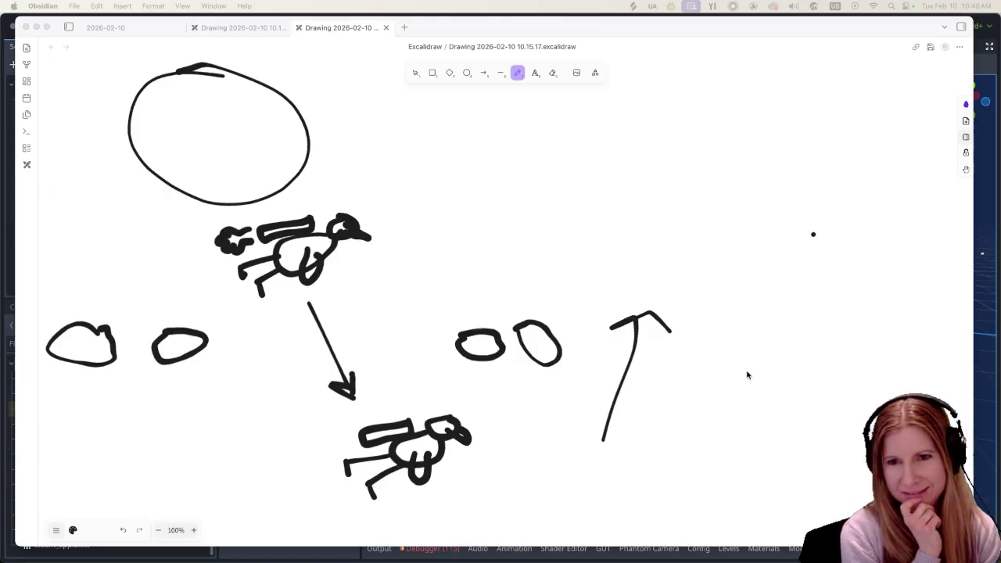
{"action": "left_click", "coordinate": [618, 201]}
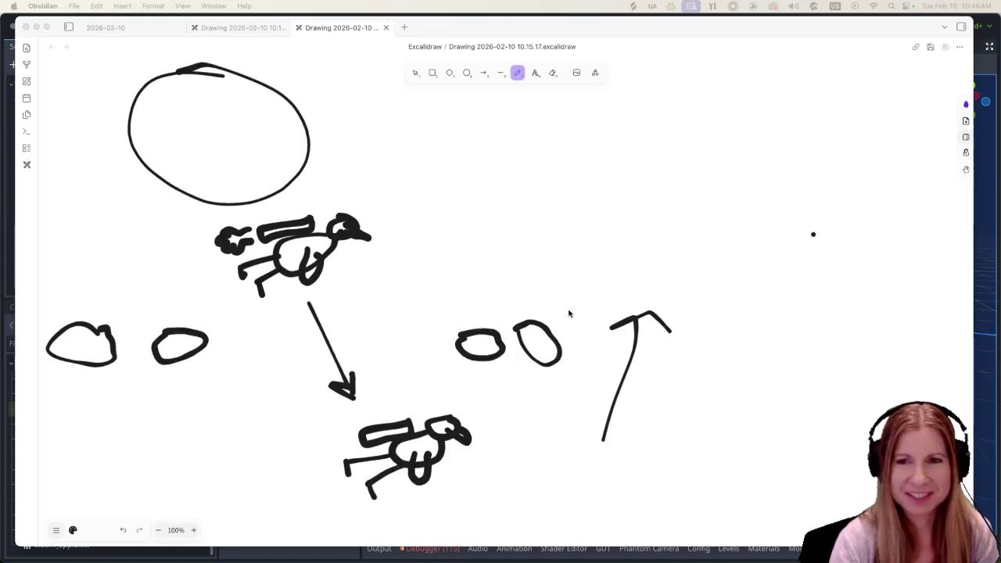
{"action": "left_click", "coordinate": [680, 32]}
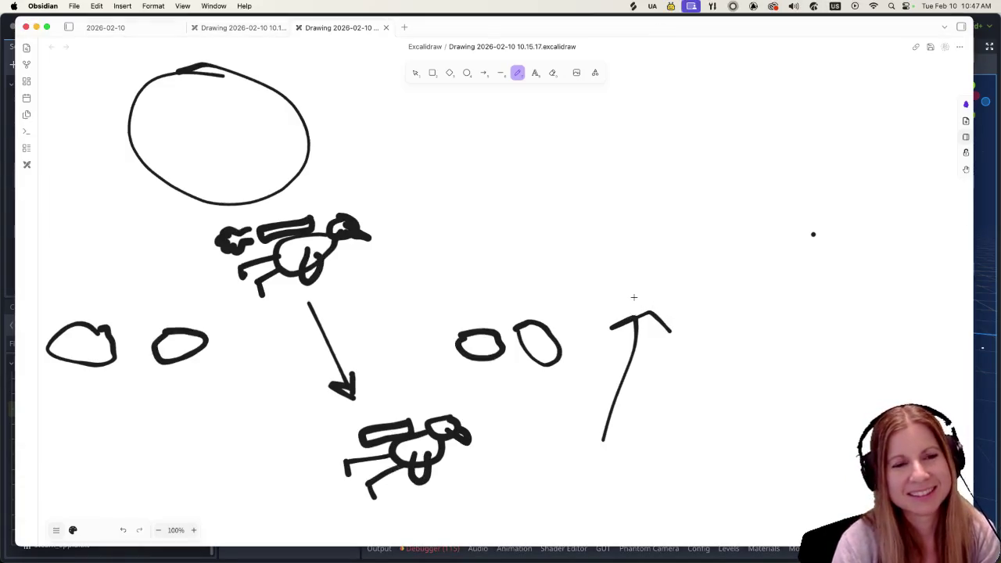
{"action": "left_click", "coordinate": [552, 72]}
{"action": "left_click", "coordinate": [812, 231]}
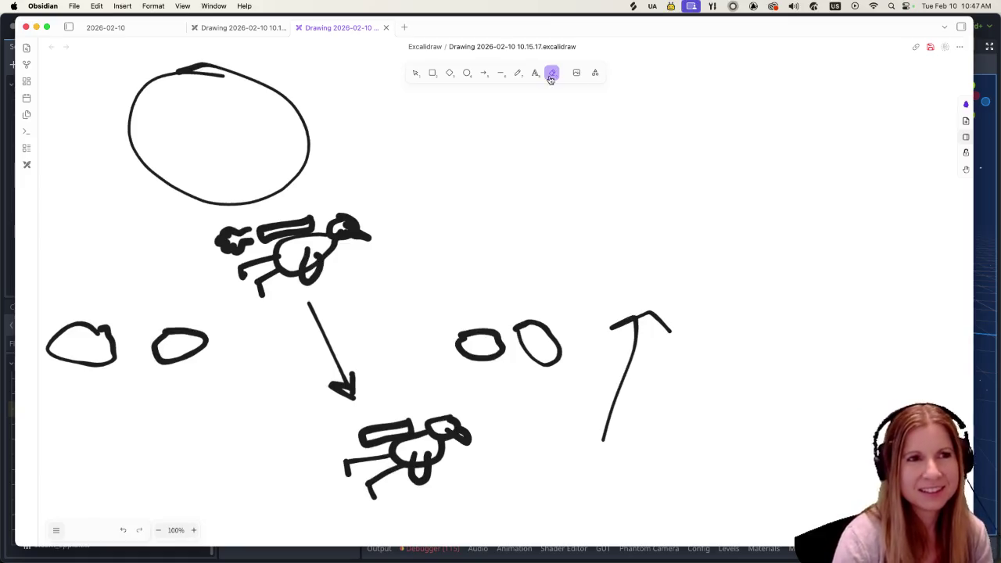
{"action": "left_click_drag", "start_coordinate": [538, 28], "coordinate": [536, 25]}
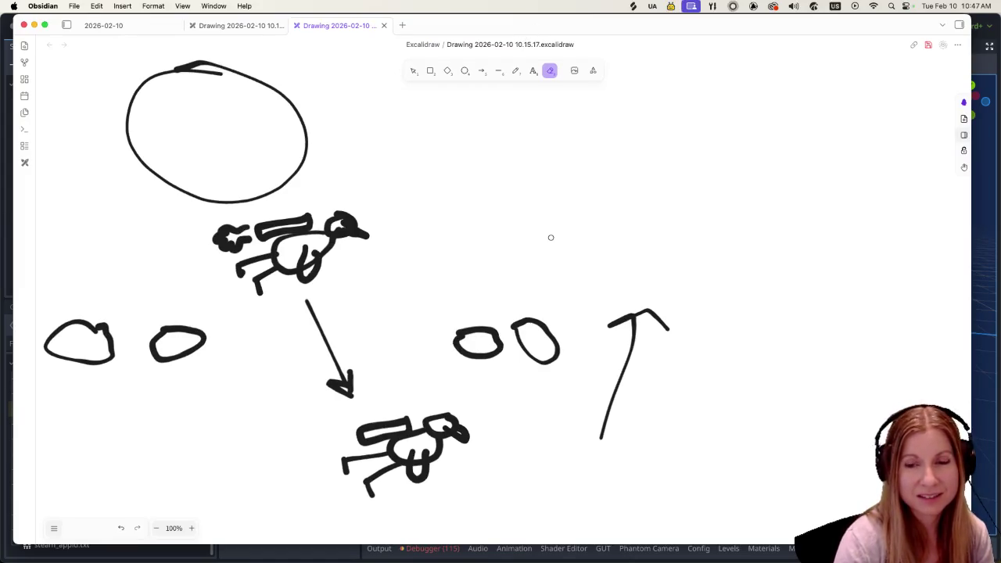
{"action": "scroll", "coordinate": [505, 266], "scroll_direction": "down", "scroll_amount": 5}
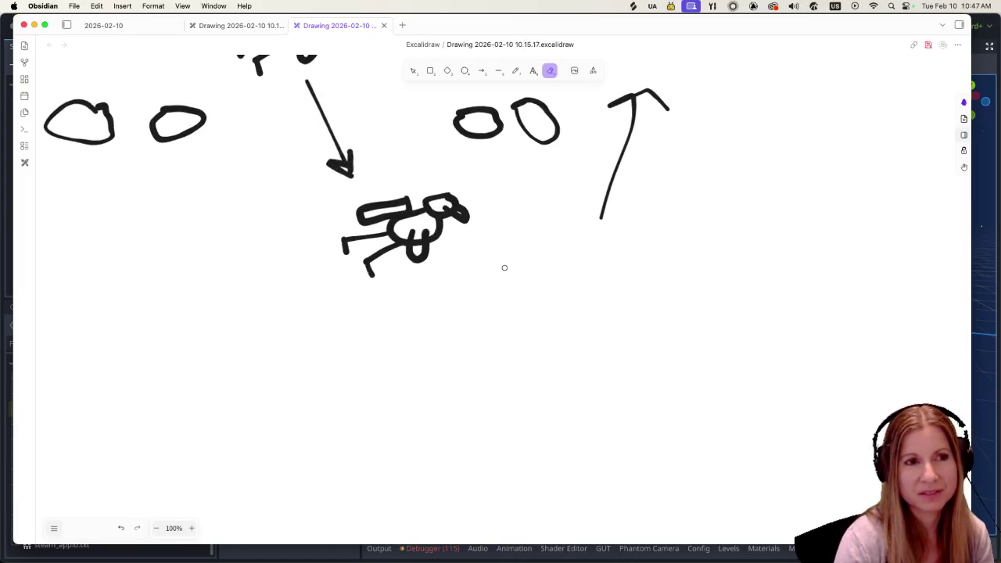
{"action": "scroll", "coordinate": [502, 268], "scroll_direction": "up", "scroll_amount": 5}
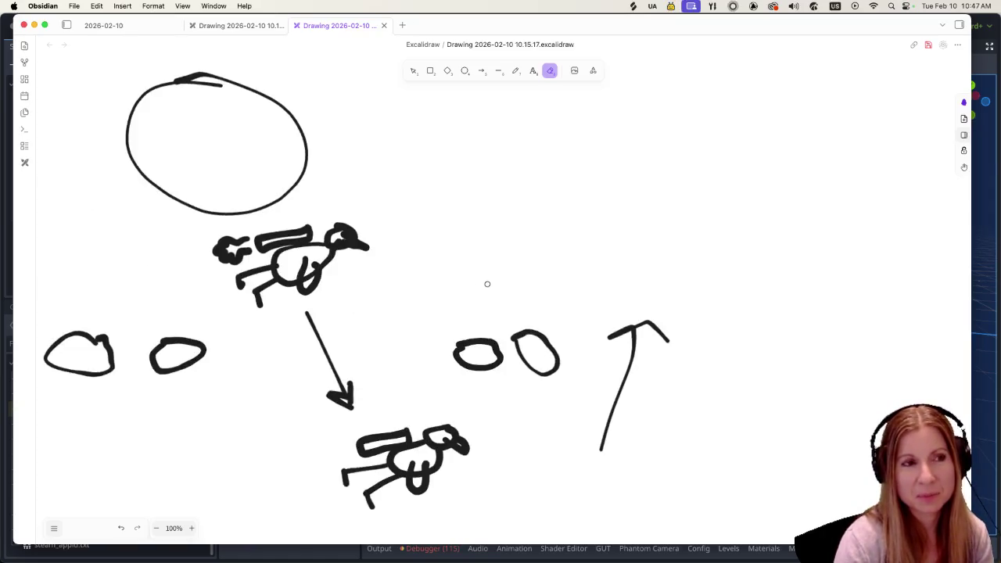
{"action": "scroll", "coordinate": [469, 283], "scroll_direction": "down", "scroll_amount": 3}
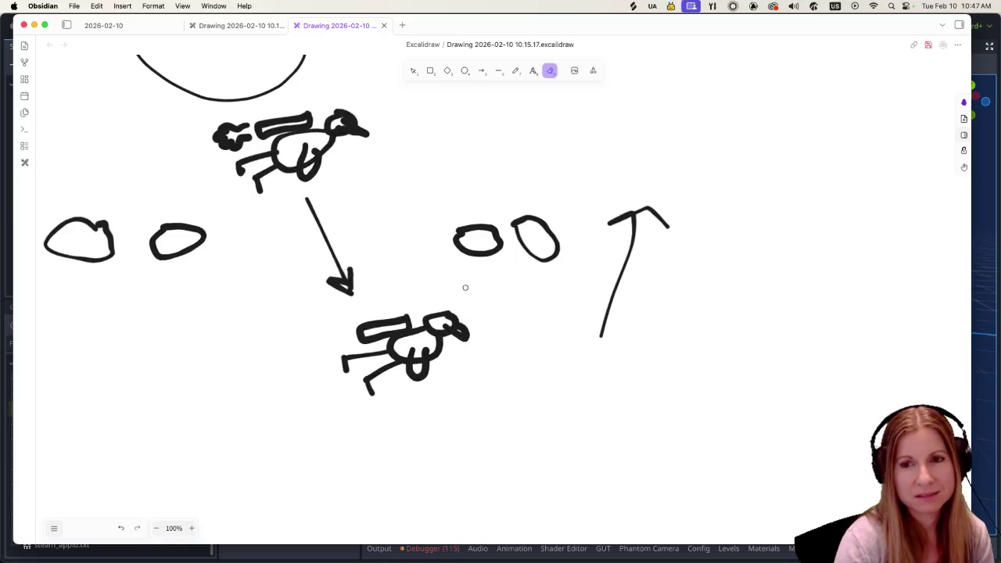
{"action": "scroll", "coordinate": [464, 287], "scroll_direction": "down", "scroll_amount": 9}
{"action": "scroll", "coordinate": [448, 287], "scroll_direction": "up", "scroll_amount": 8}
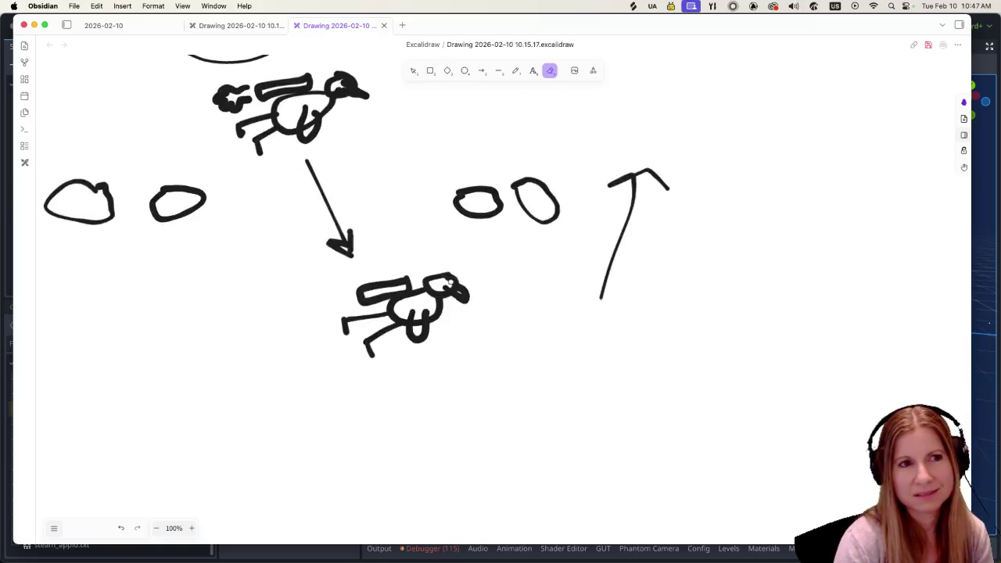
{"action": "scroll", "coordinate": [438, 268], "scroll_direction": "up", "scroll_amount": 13}
{"action": "scroll", "coordinate": [432, 277], "scroll_direction": "down", "scroll_amount": 9}
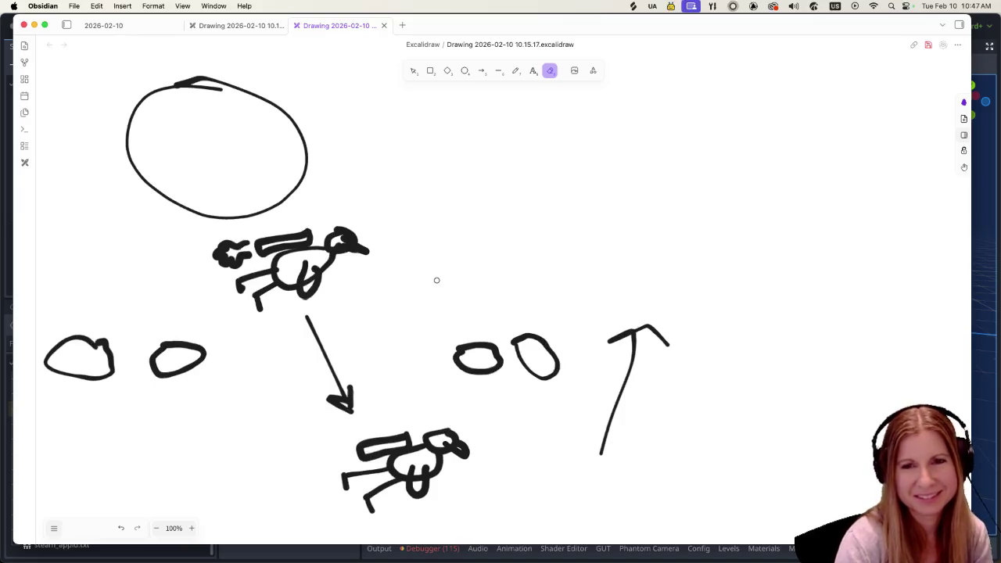
{"action": "scroll", "coordinate": [436, 279], "scroll_direction": "down", "scroll_amount": 2}
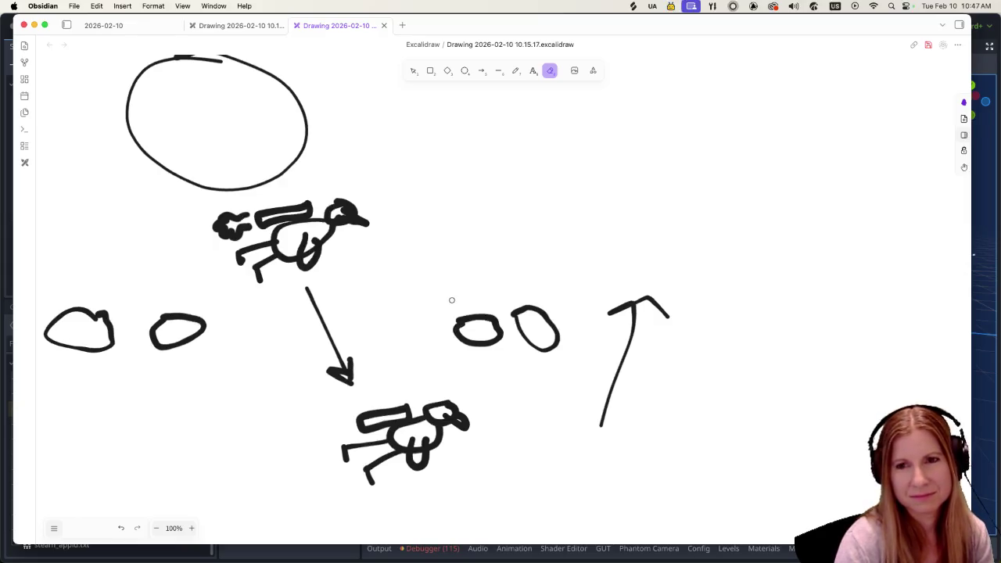
{"action": "scroll", "coordinate": [452, 300], "scroll_direction": "down", "scroll_amount": 1}
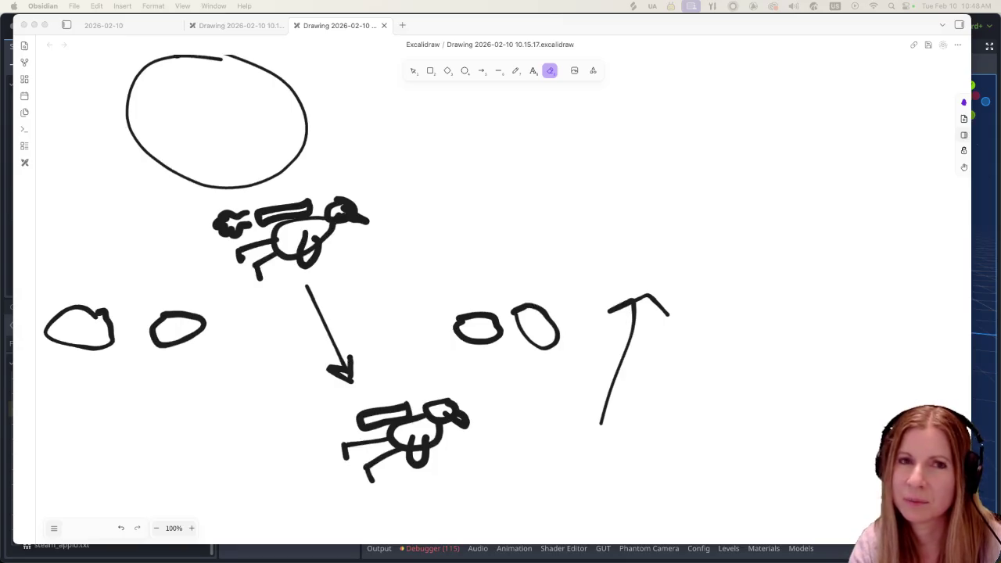
{"action": "left_click", "coordinate": [136, 55]}
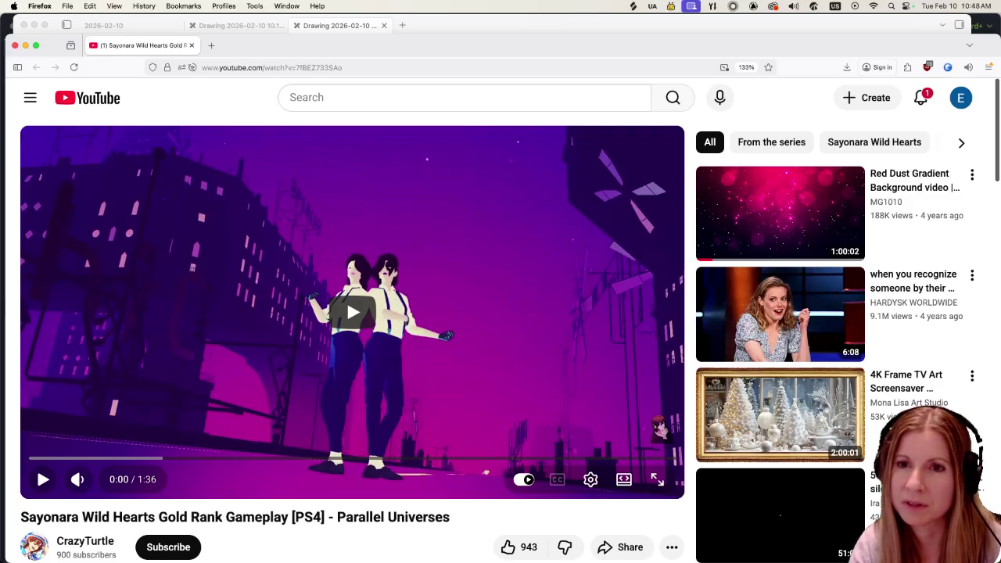
Start the Sayonara Wild Hearts video and move the Firefox window up slightly.
{"action": "left_click", "coordinate": [336, 315]}
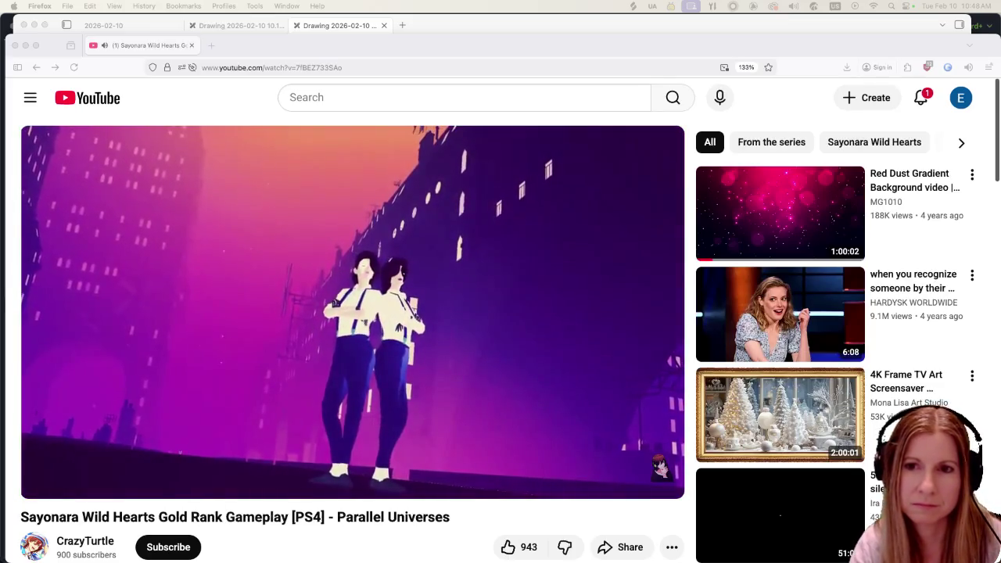
{"action": "left_click", "coordinate": [410, 44]}
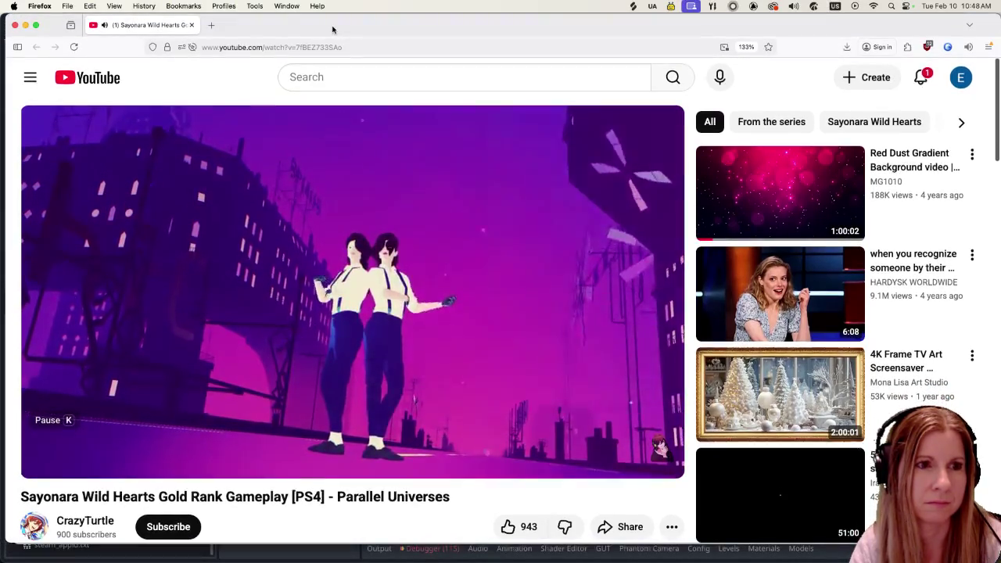
{"action": "left_click_drag", "start_coordinate": [342, 44], "coordinate": [332, 29]}
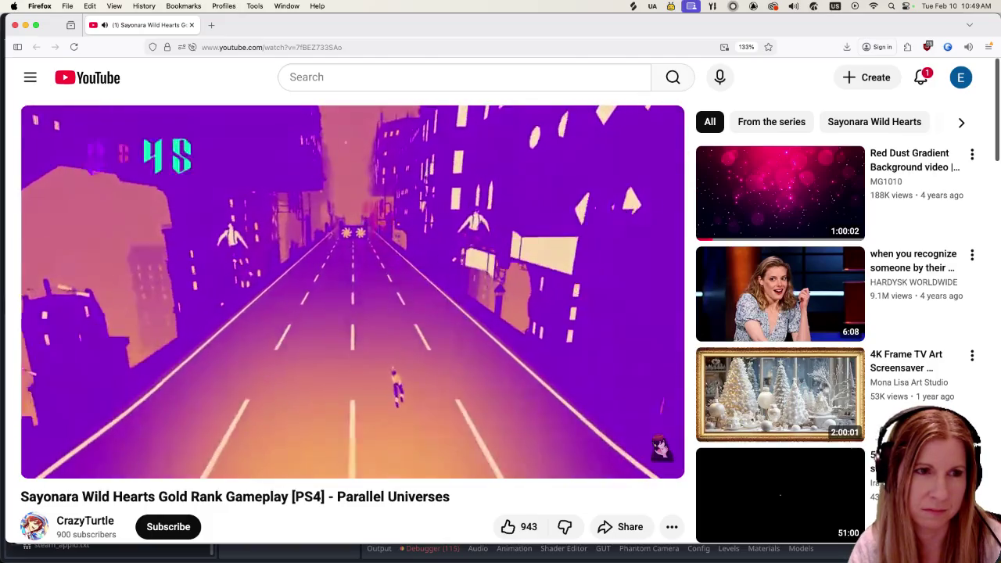
Let the Sayonara Wild Hearts video play, then pause it at 1:20.
{"action": "mouse_move", "coordinate": [541, 262]}
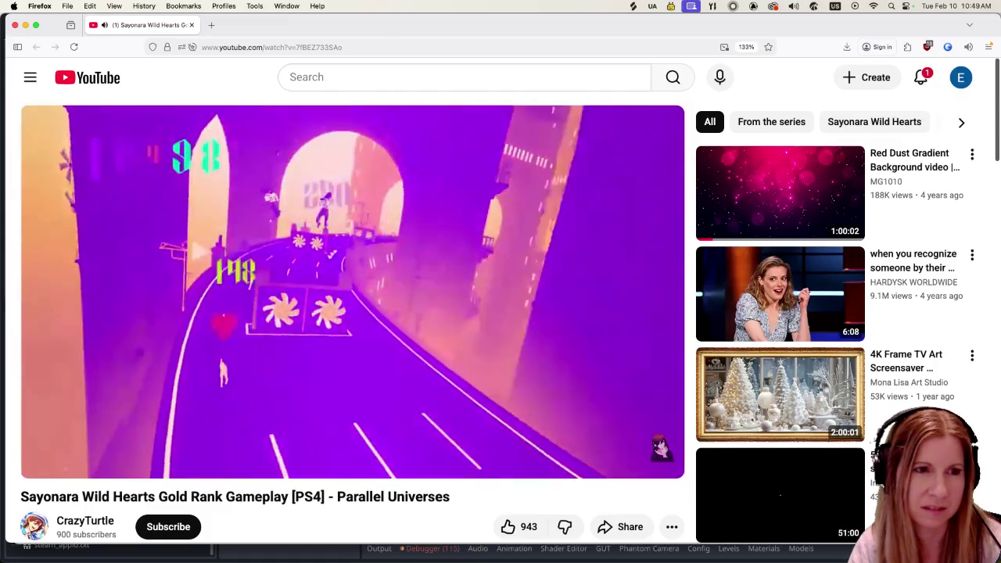
{"action": "mouse_move", "coordinate": [395, 256]}
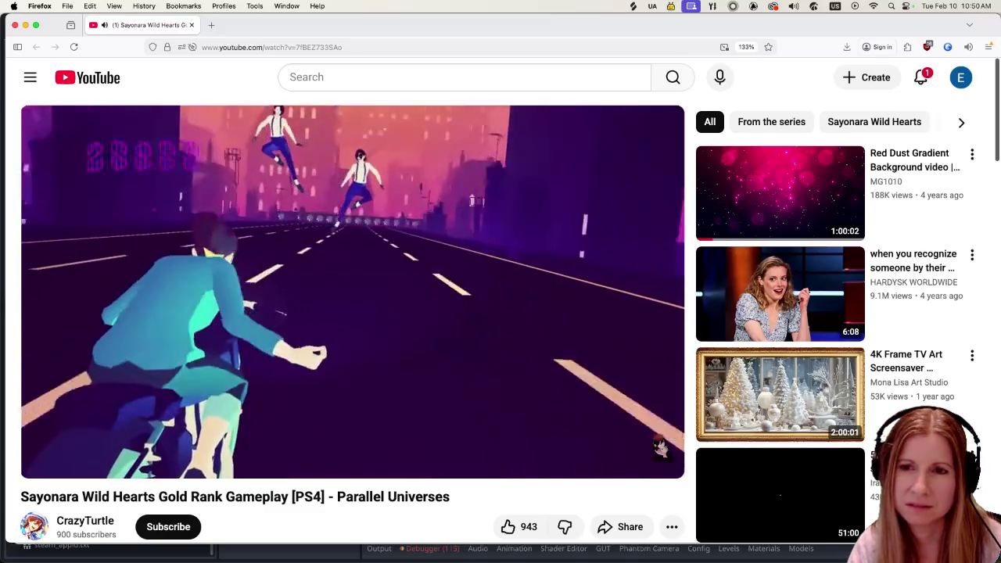
{"action": "left_click", "coordinate": [456, 326]}
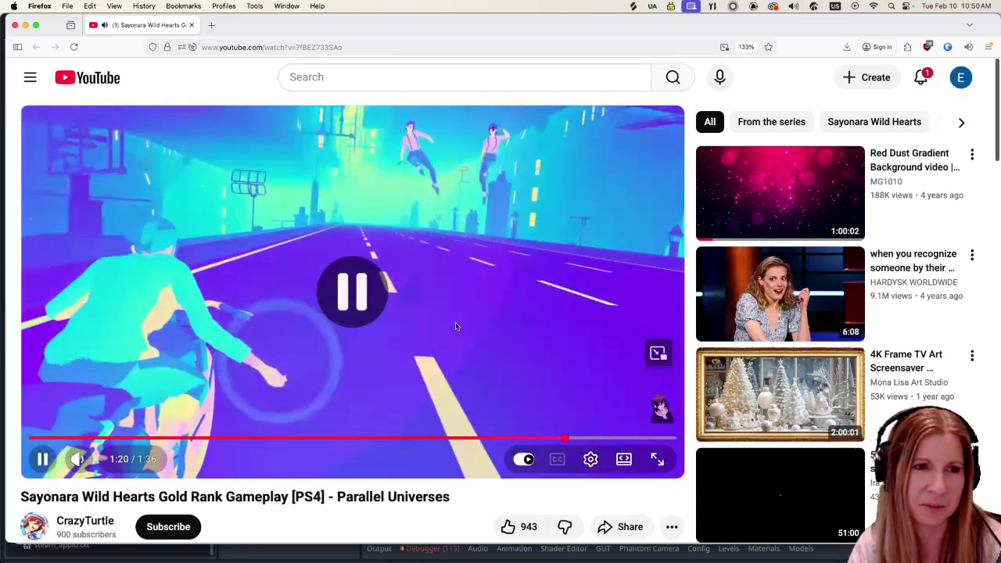
Close the video window and bring the drawing window back into focus.
{"action": "left_click", "coordinate": [15, 26]}
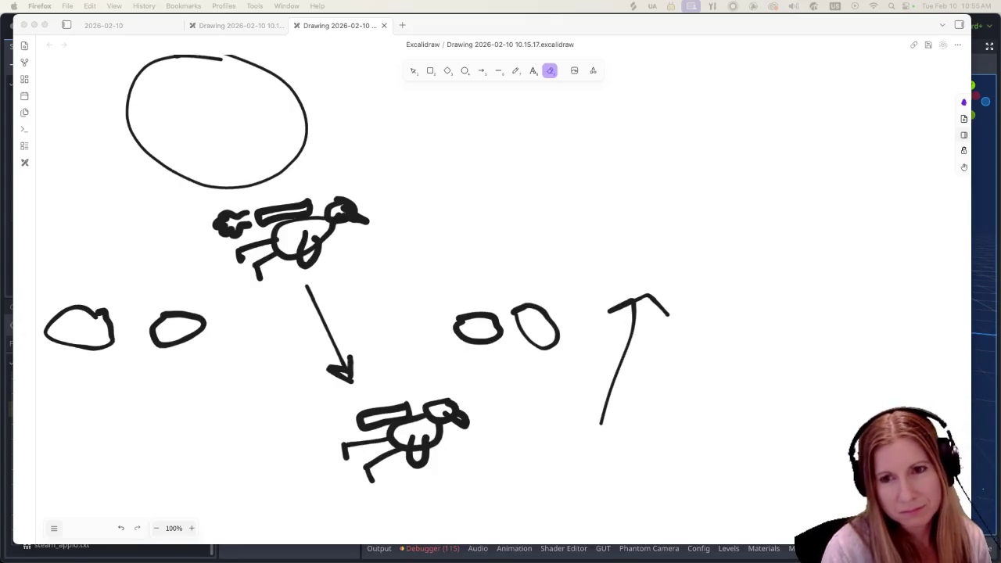
{"action": "left_click", "coordinate": [581, 23]}
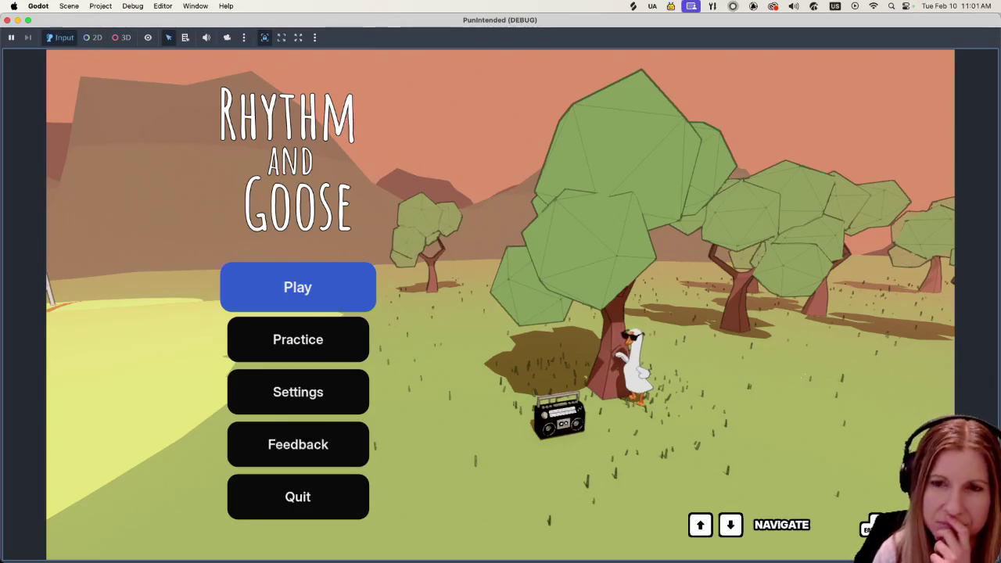
Choose Quit on the game's title menu to stop the debug session.
{"action": "key", "text": "Down"}
{"action": "key", "text": "Down"}
{"action": "key", "text": "Down"}
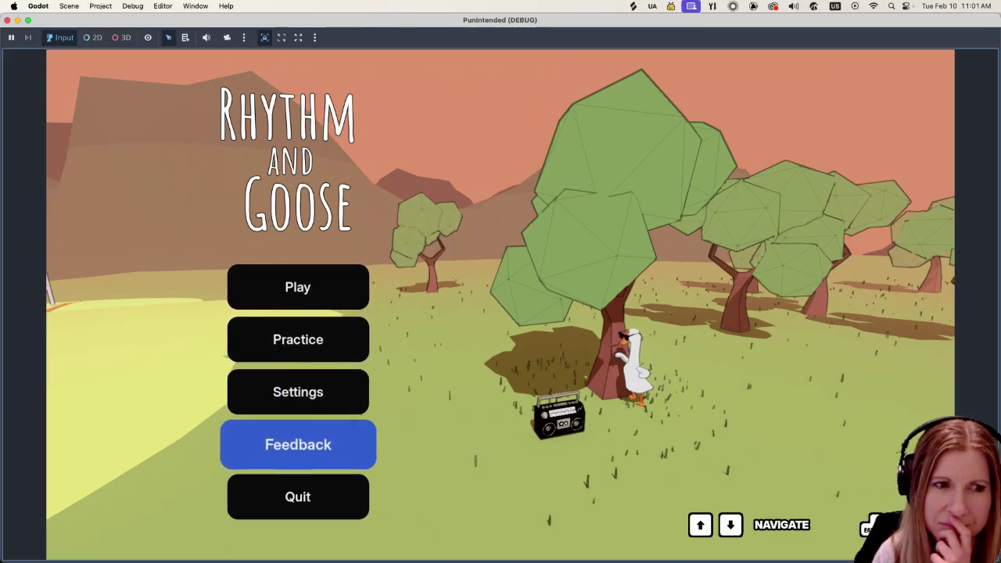
{"action": "key", "text": "Return"}
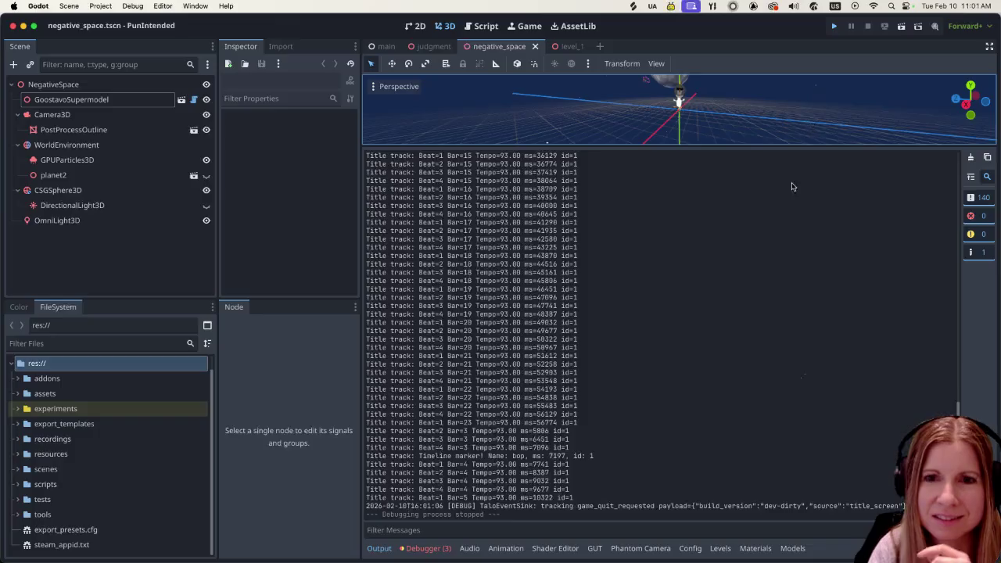
Relaunch the game, choose Play, and browse the track cards from Mood Swings to Goose Bumps.
{"action": "key", "text": "super+b"}
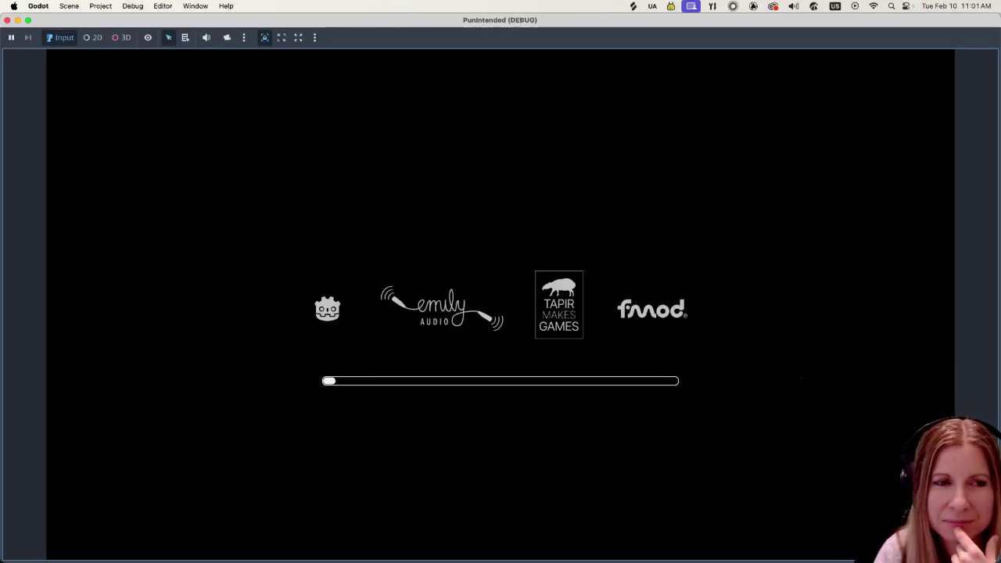
{"action": "key", "text": "Return"}
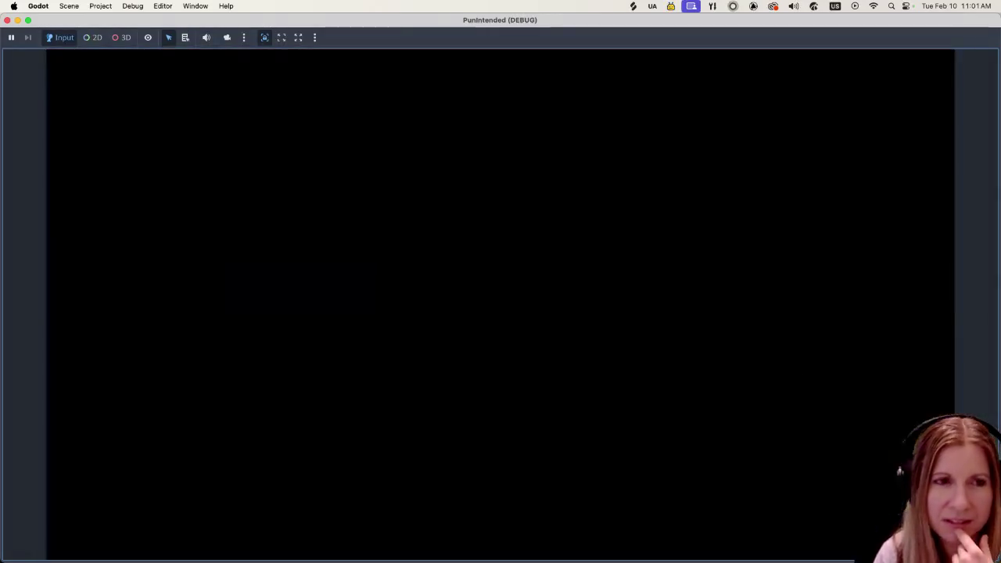
{"action": "key", "text": "Right"}
{"action": "key", "text": "Right"}
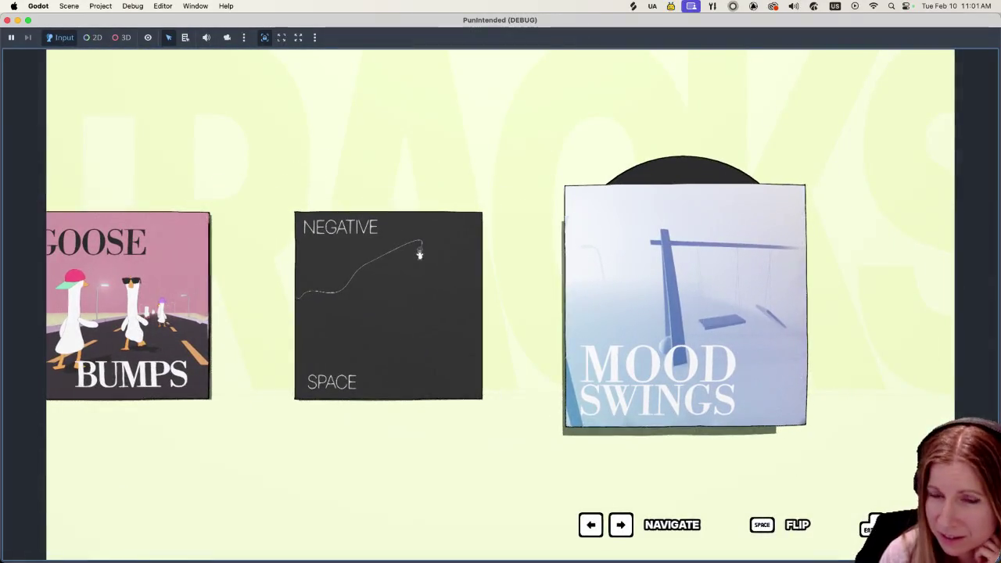
{"action": "key", "text": "Left"}
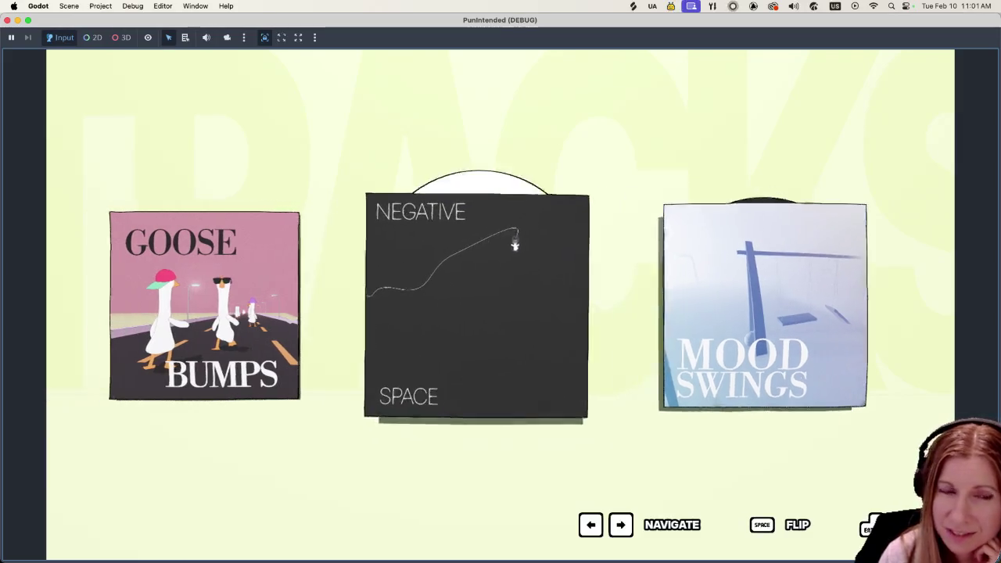
{"action": "key", "text": "Left"}
{"action": "key", "text": "Right"}
{"action": "key", "text": "Right"}
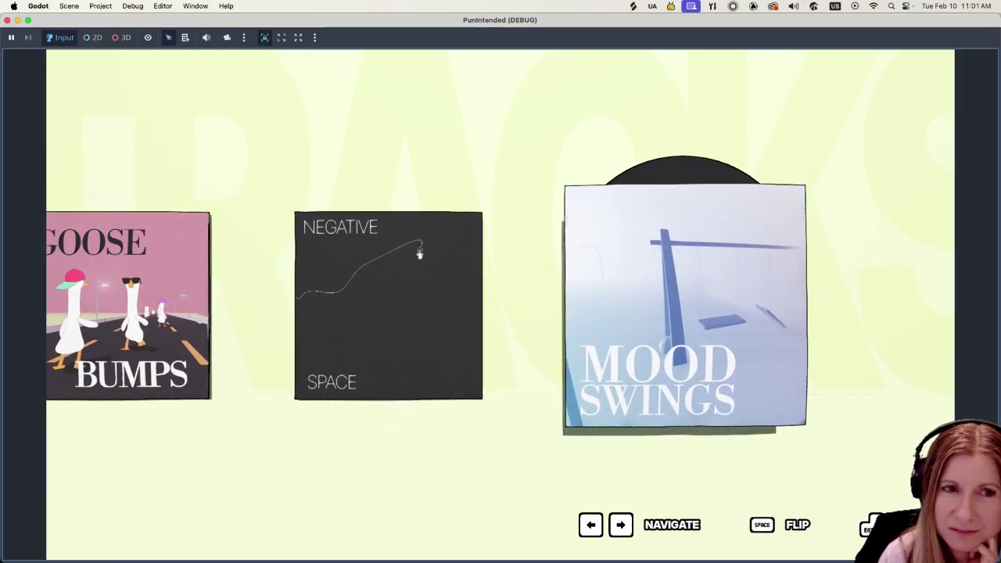
{"action": "key", "text": "Left"}
{"action": "key", "text": "Left"}
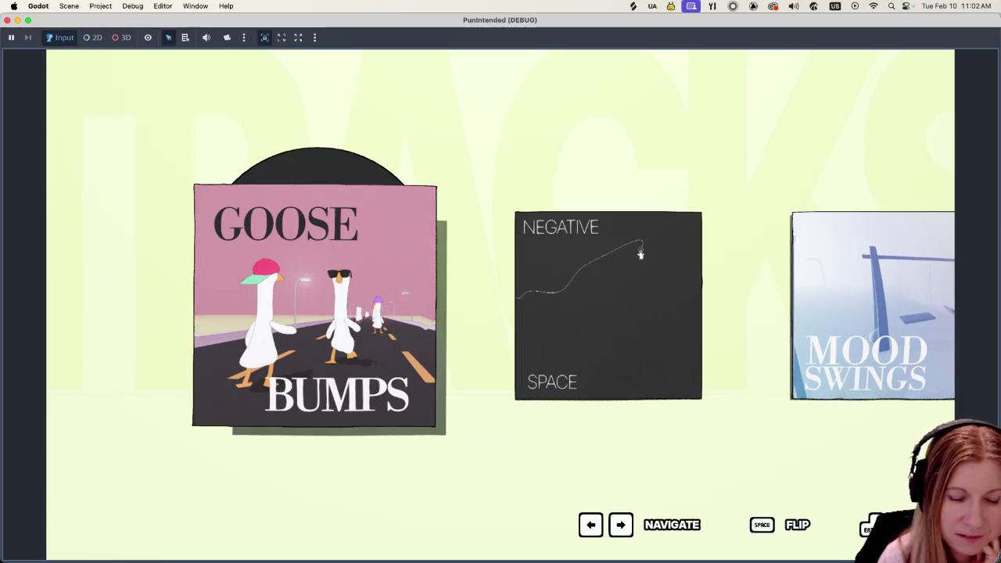
Flip the Goose Bumps and Negative Space cards over and back, ending on Goose Bumps.
{"action": "key", "text": "Right"}
{"action": "key", "text": "Right"}
{"action": "key", "text": "Left"}
{"action": "key", "text": "Left"}
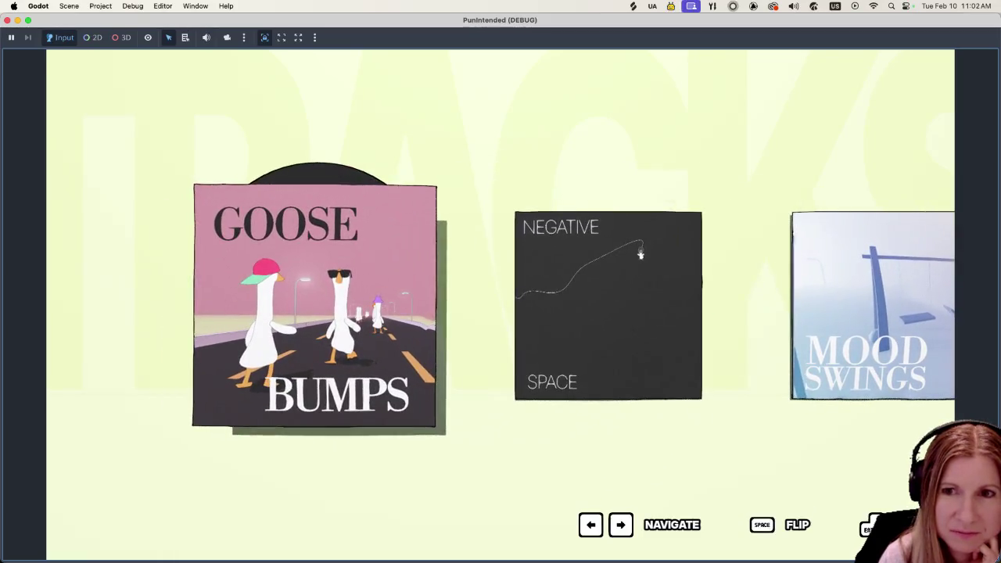
{"action": "key", "text": "space"}
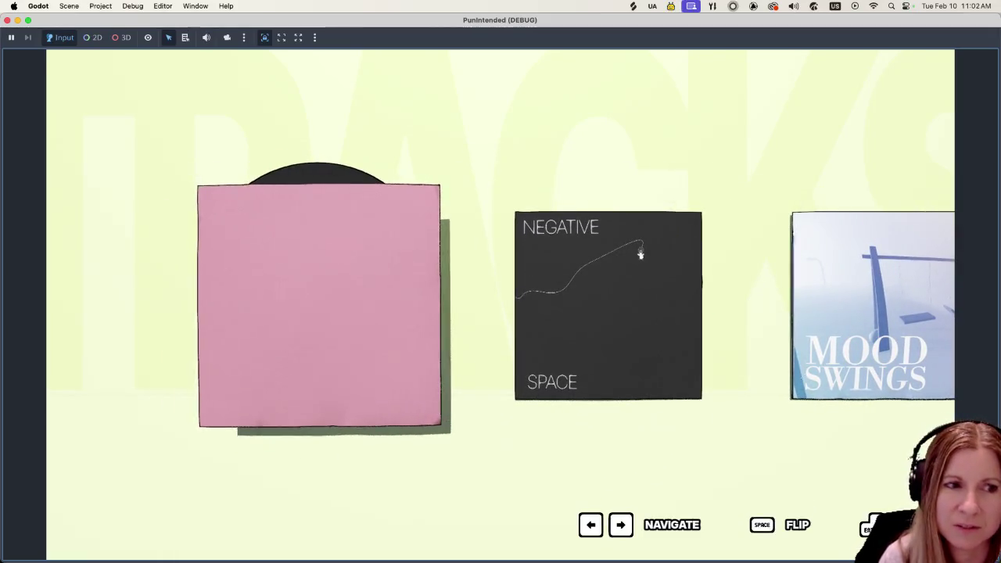
{"action": "key", "text": "space"}
{"action": "key", "text": "Right"}
{"action": "key", "text": "space"}
{"action": "key", "text": "space"}
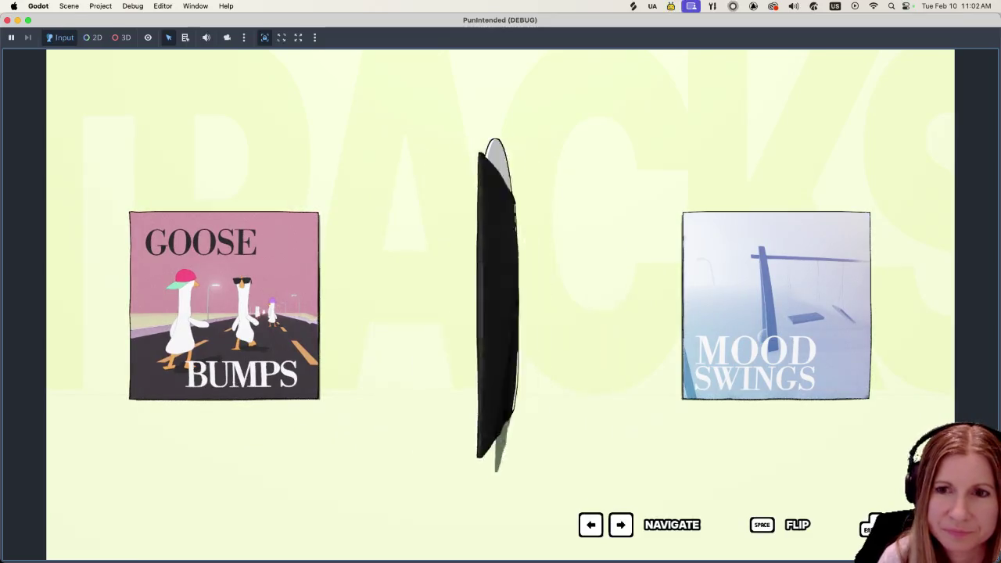
{"action": "key", "text": "Left"}
Play the Goose Bumps track, hitting beats in time to push the score to 100969.
{"action": "key", "text": "Return"}
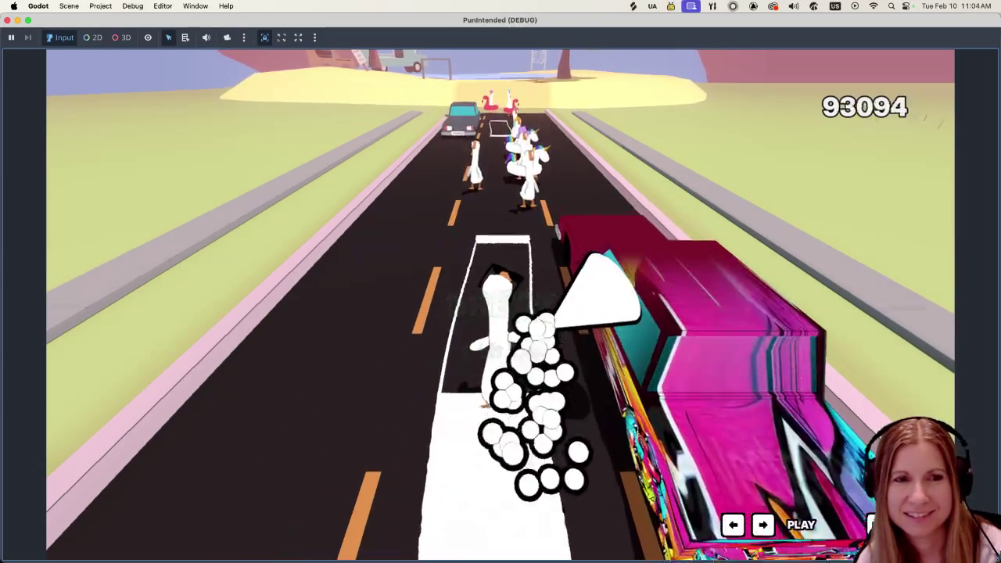
{"action": "key", "text": "space"}
{"action": "key", "text": "space"}
{"action": "key", "text": "space"}
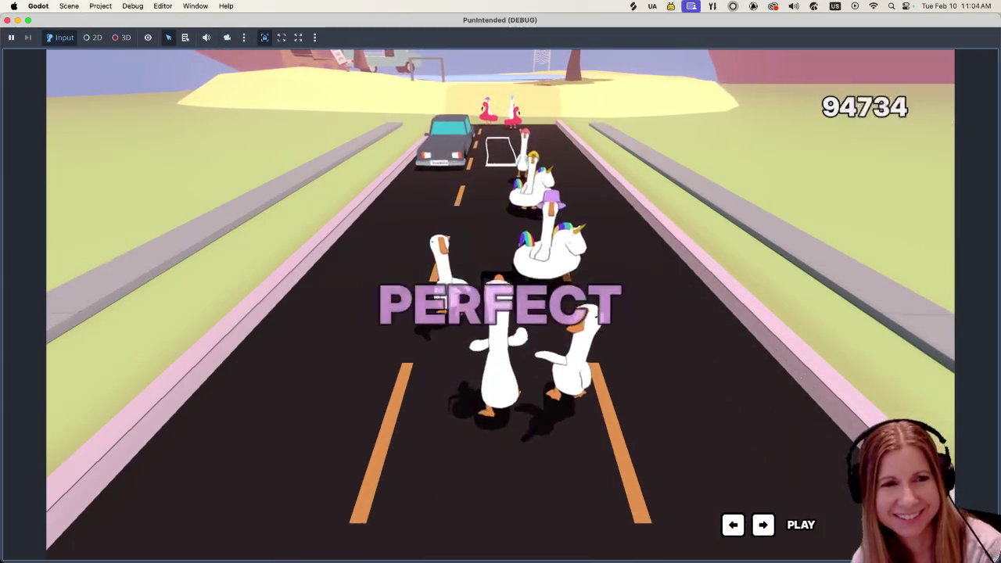
{"action": "key", "text": "space"}
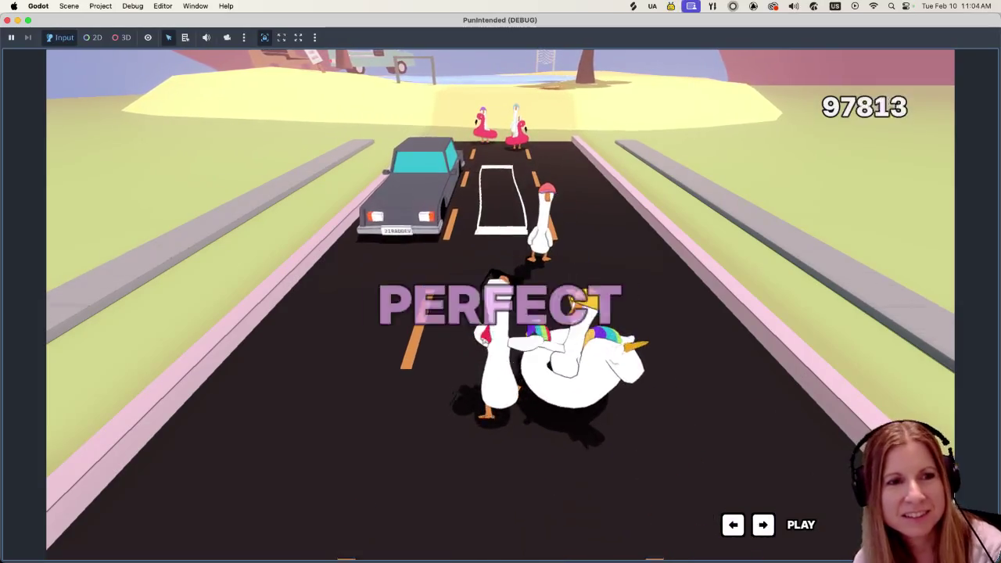
{"action": "key", "text": "space"}
{"action": "key", "text": "space"}
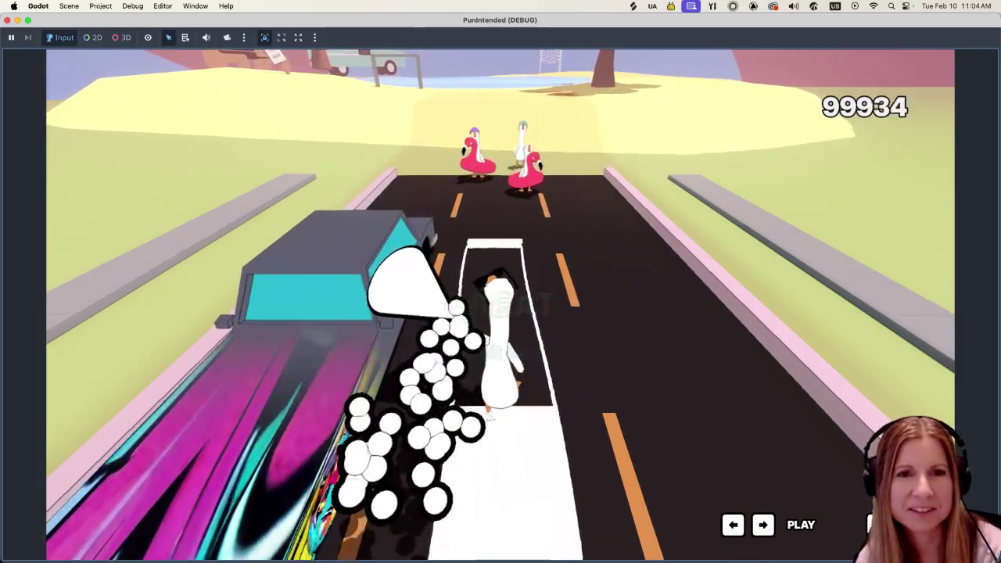
{"action": "key", "text": "space"}
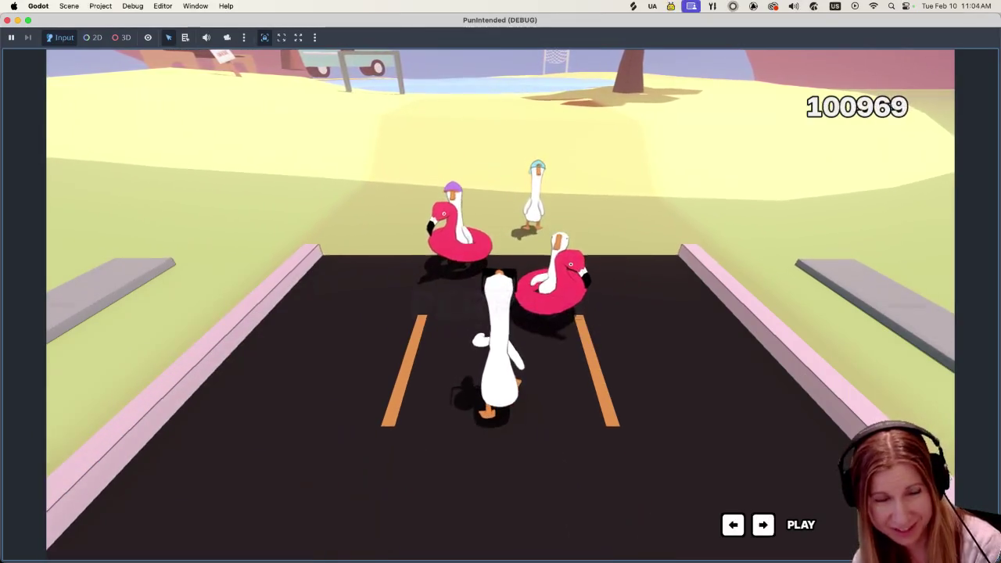
{"action": "key", "text": "space"}
{"action": "key", "text": "space"}
{"action": "key", "text": "space"}
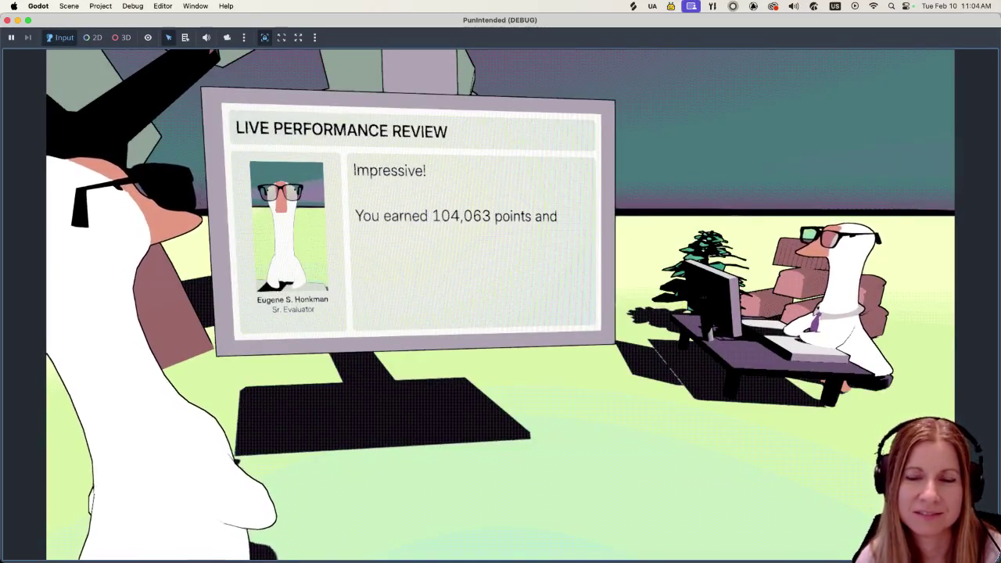
Finish the performance review text so the game continues onto the pale-green low-poly terrain.
{"action": "key", "text": "Return"}
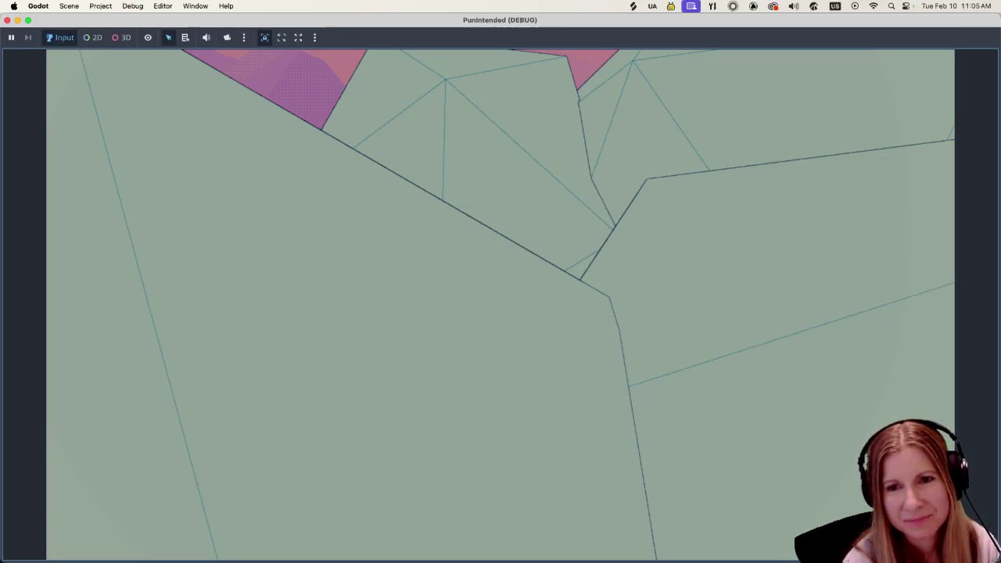
Quit the running game with Super+Q, bringing up the editor's stop-project confirmation.
{"action": "key", "text": "super+q"}
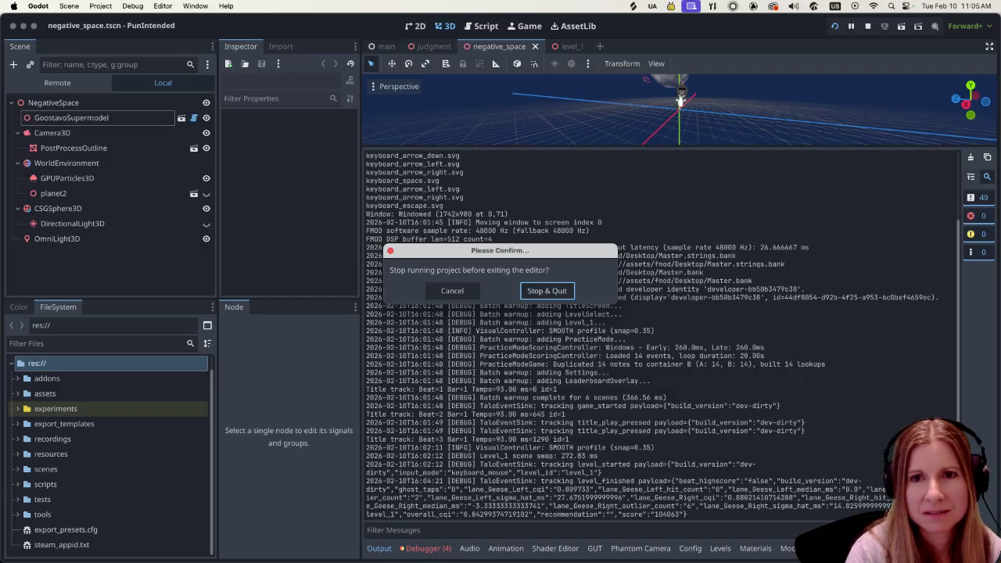
Keep the project running, hide the Output panel, reframe the goose scene, and Quick Open search 'mood'.
{"action": "left_click", "coordinate": [452, 290]}
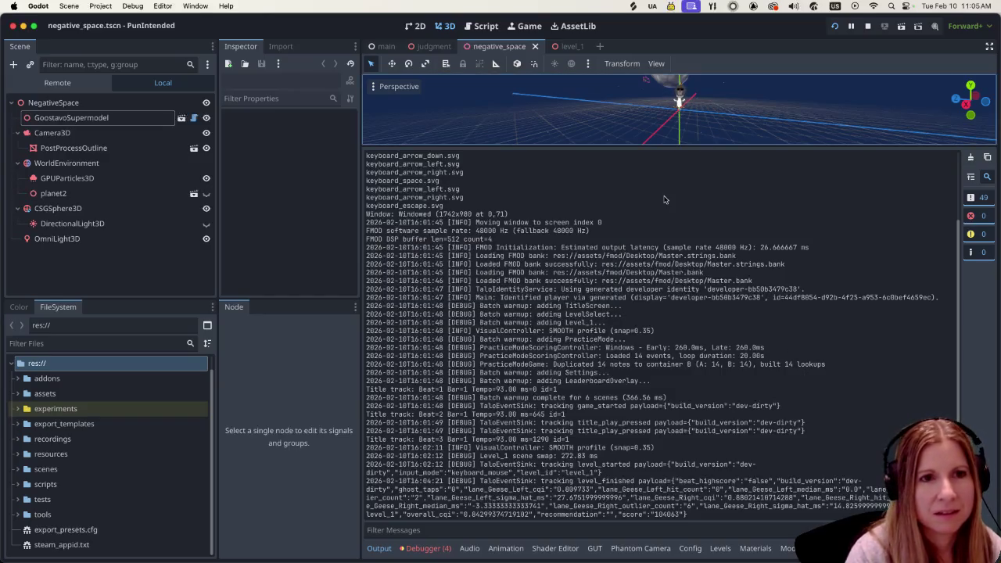
{"action": "key", "text": "ctrl+j"}
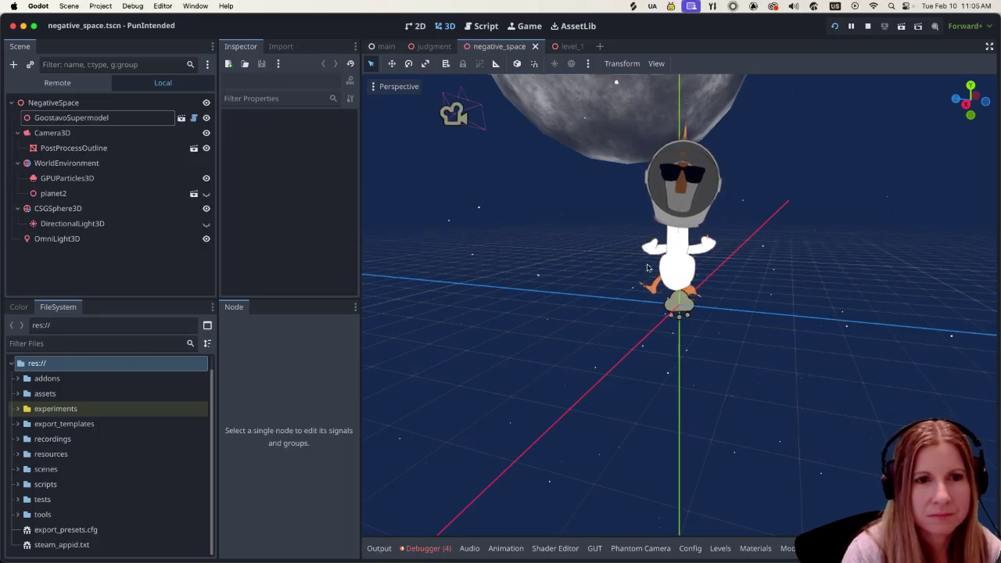
{"action": "scroll", "coordinate": [669, 255], "scroll_direction": "down", "scroll_amount": 3}
{"action": "scroll", "coordinate": [664, 250], "scroll_direction": "down", "scroll_amount": 1}
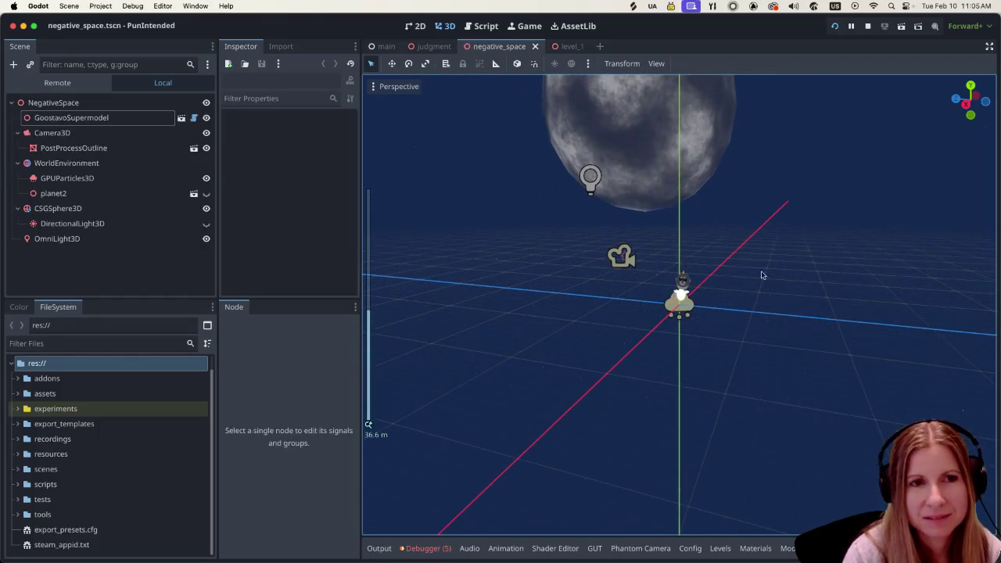
{"action": "scroll", "coordinate": [847, 302], "scroll_direction": "down", "scroll_amount": 1}
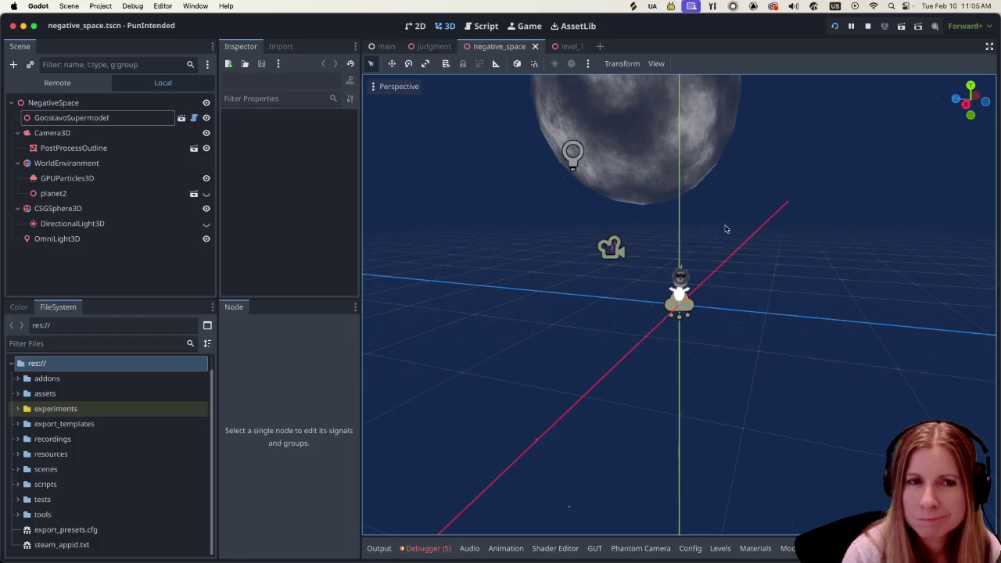
{"action": "left_click_drag", "start_coordinate": [726, 227], "coordinate": [804, 208]}
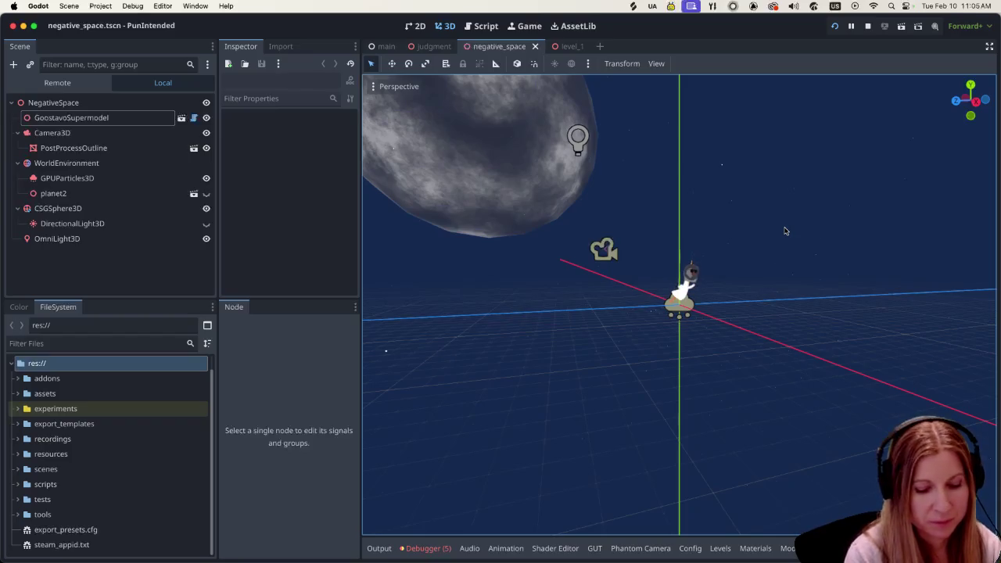
{"action": "key", "text": "shift+alt+o"}
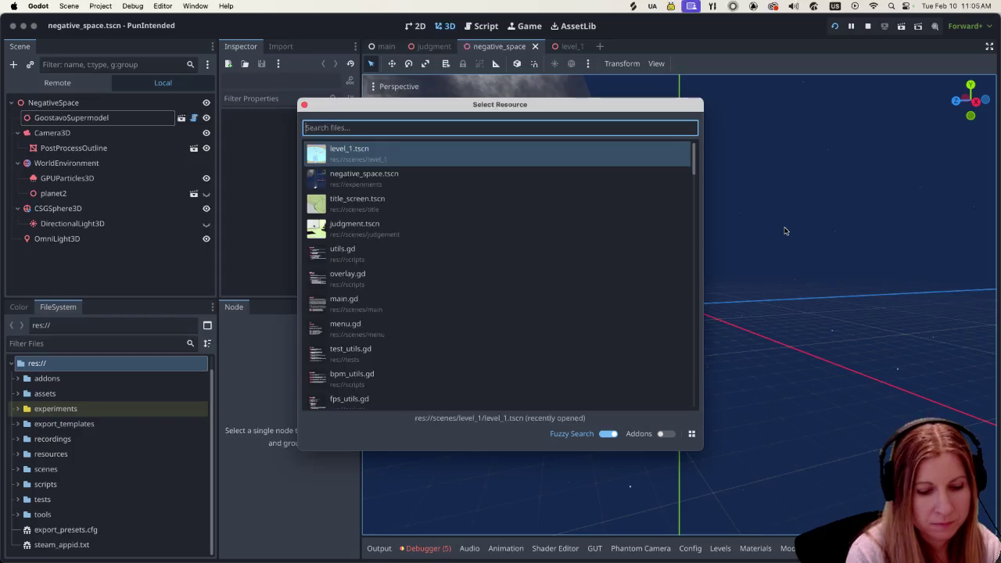
{"action": "type", "text": "mood"}
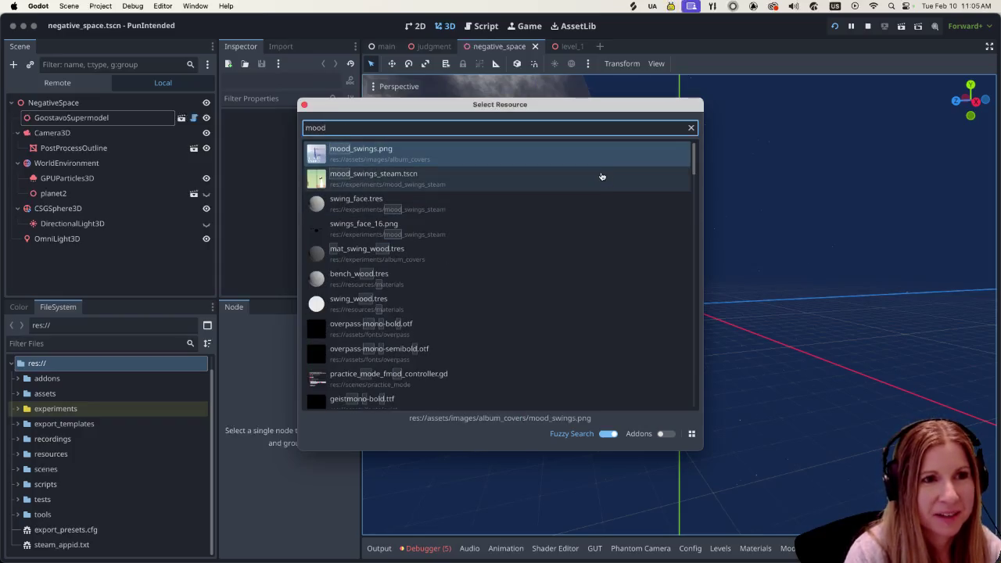
Open mood_swings_steam.tscn and pan around the viewport to inspect the swing set and goose.
{"action": "left_click", "coordinate": [601, 176]}
{"action": "scroll", "coordinate": [672, 221], "scroll_direction": "down", "scroll_amount": 8}
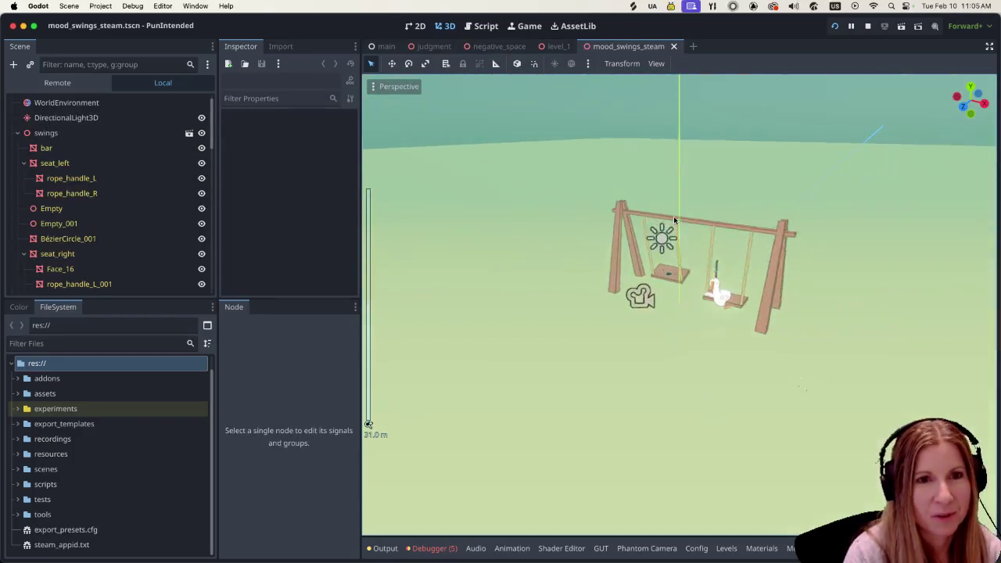
{"action": "scroll", "coordinate": [672, 221], "scroll_direction": "up", "scroll_amount": 8}
{"action": "scroll", "coordinate": [720, 218], "scroll_direction": "left", "scroll_amount": 3}
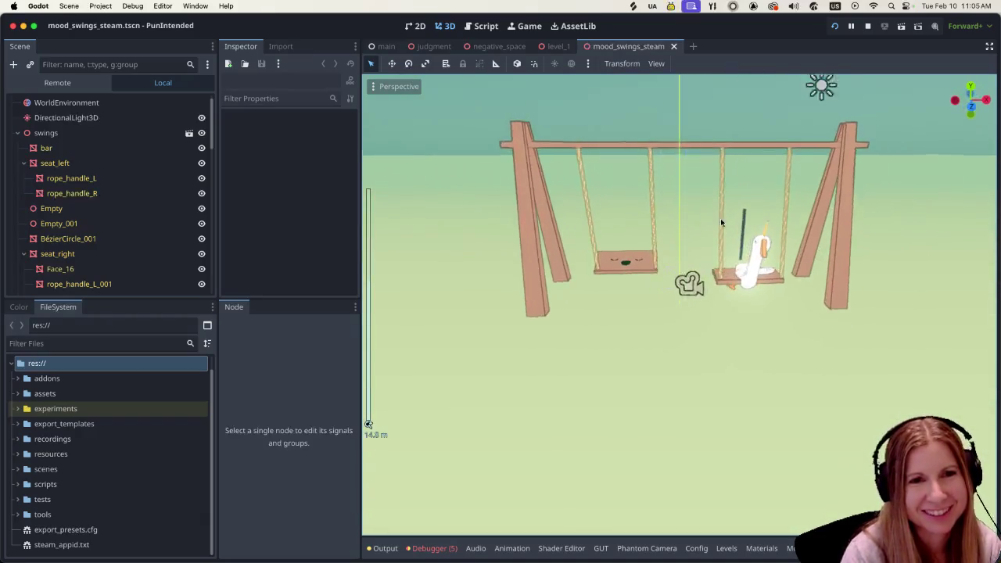
{"action": "scroll", "coordinate": [738, 226], "scroll_direction": "down", "scroll_amount": 3}
{"action": "scroll", "coordinate": [680, 251], "scroll_direction": "up", "scroll_amount": 3}
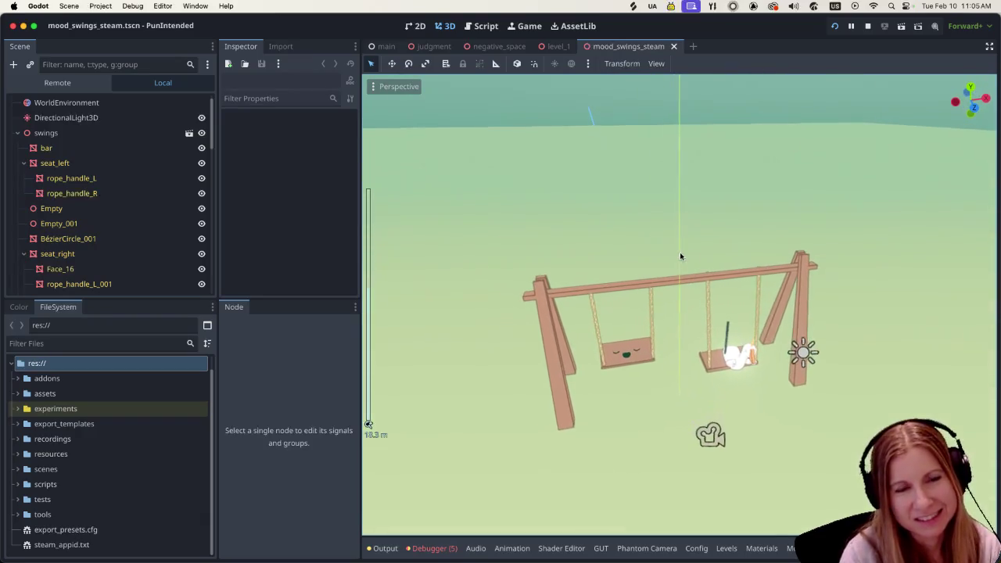
{"action": "scroll", "coordinate": [774, 323], "scroll_direction": "up", "scroll_amount": 5}
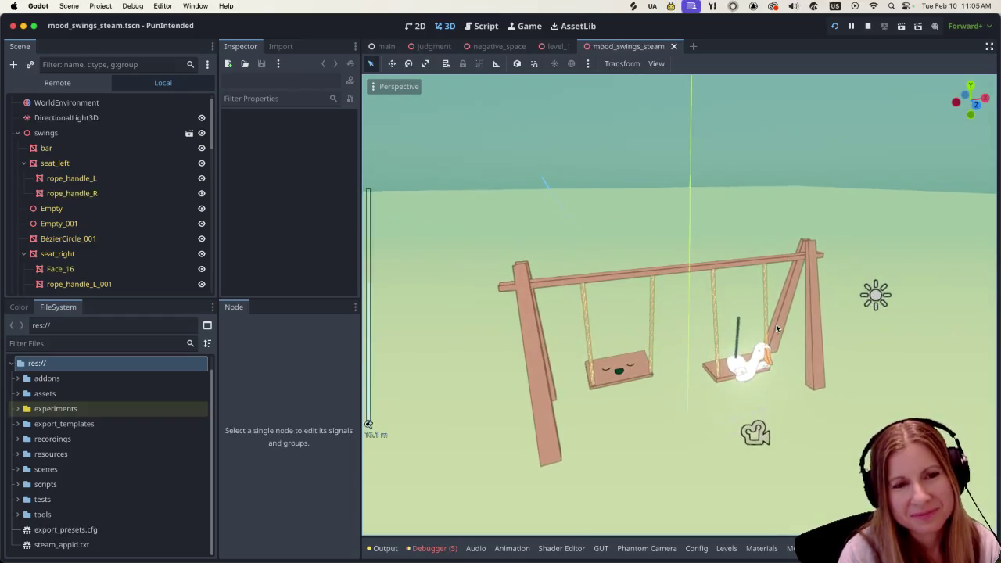
{"action": "scroll", "coordinate": [799, 339], "scroll_direction": "left", "scroll_amount": 5}
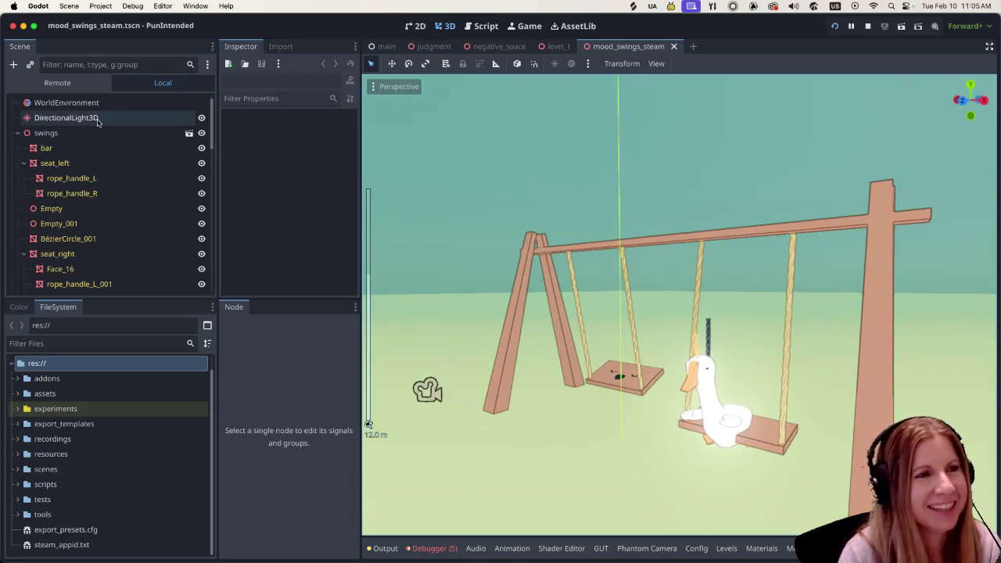
{"action": "scroll", "coordinate": [101, 196], "scroll_direction": "down", "scroll_amount": 10}
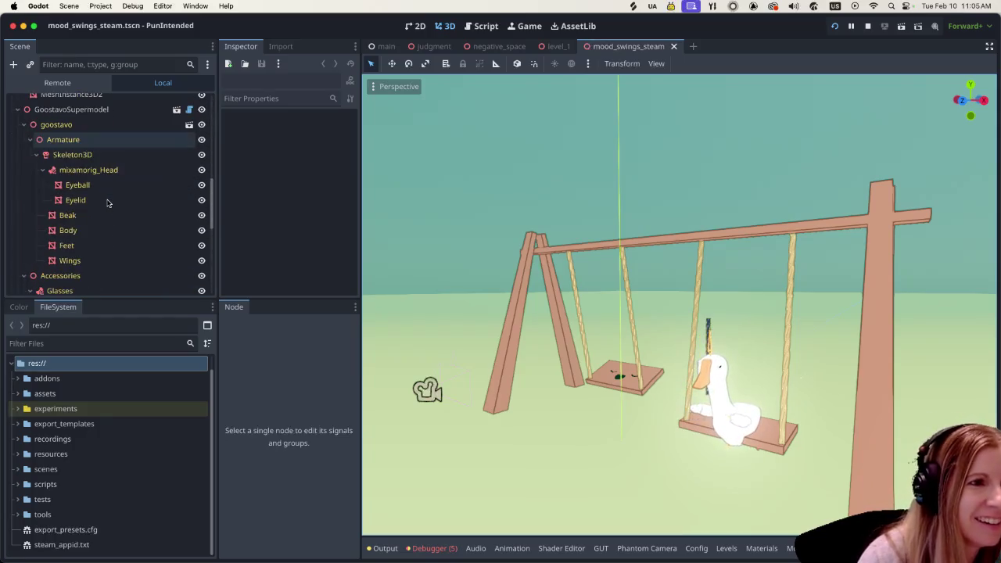
Select GoostavoSupermodel and browse its Animation Name list, currently set to treading_water.
{"action": "left_click", "coordinate": [78, 147]}
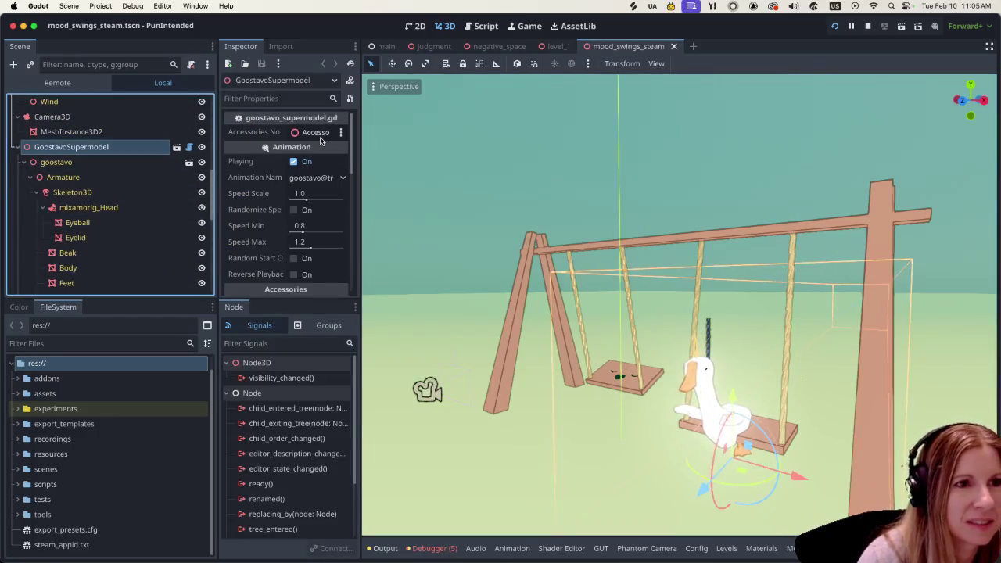
{"action": "left_click", "coordinate": [343, 178]}
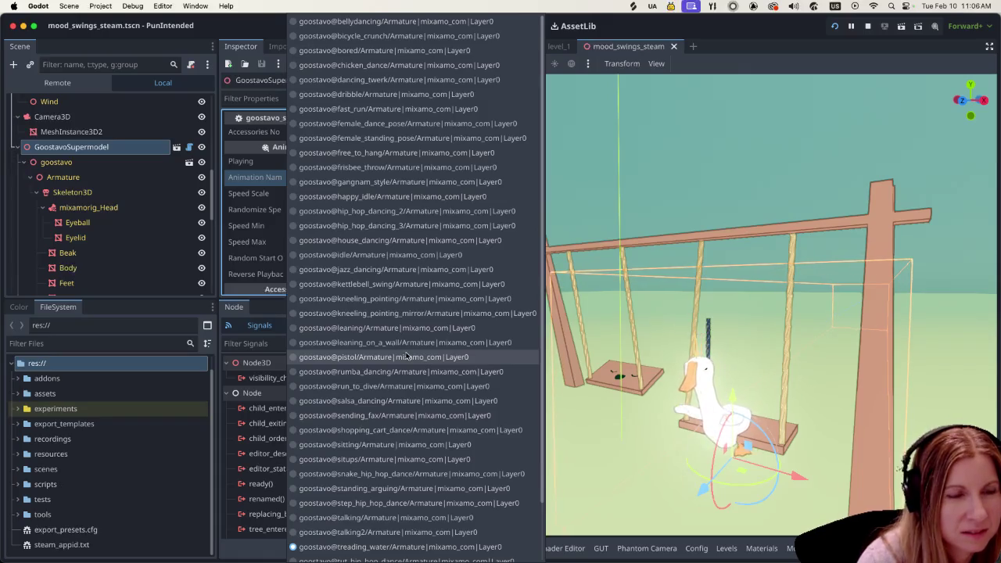
{"action": "scroll", "coordinate": [404, 357], "scroll_direction": "down", "scroll_amount": 3}
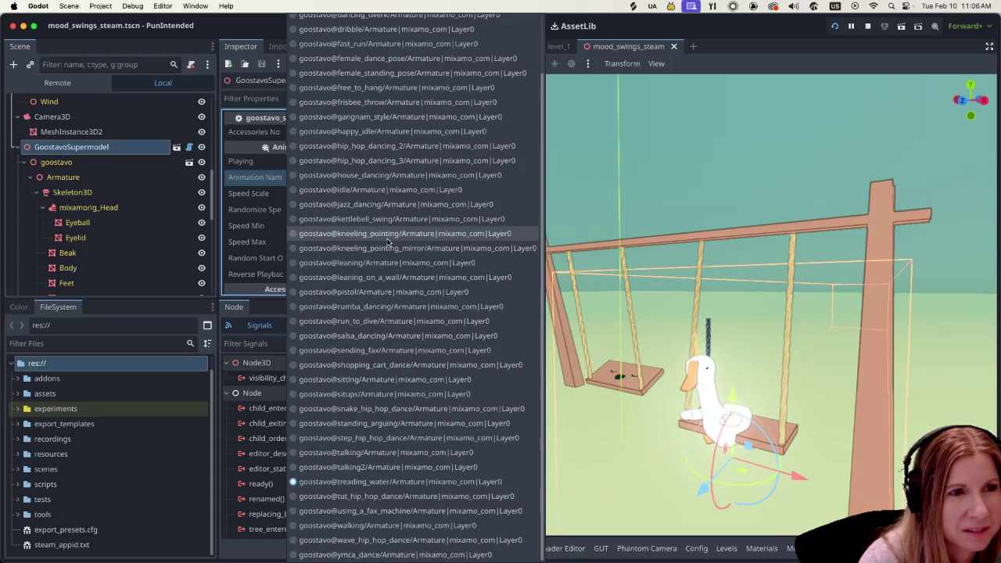
Set the goose's animation to goostavo@sitting, then orbit and zoom in on the swing set.
{"action": "left_click", "coordinate": [384, 380]}
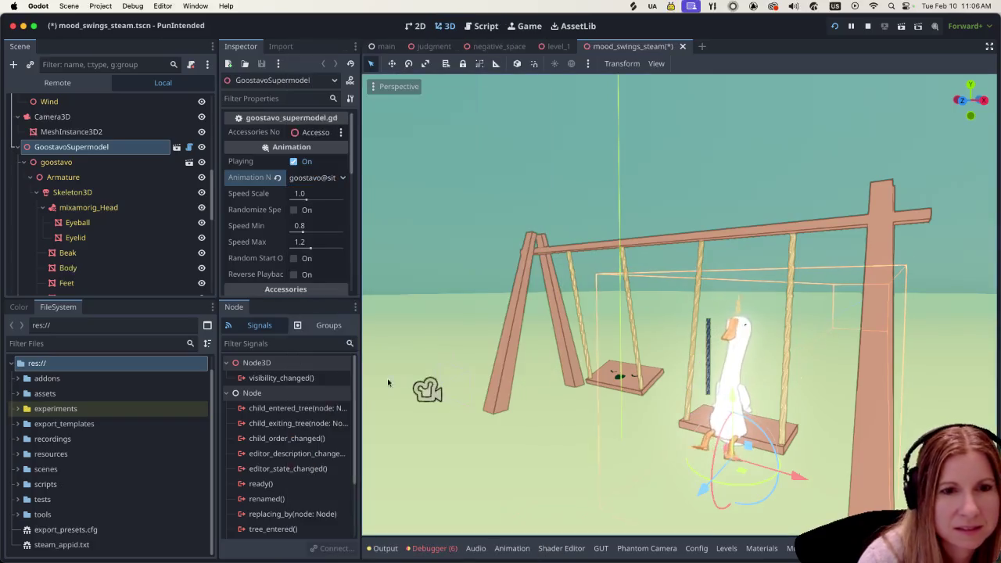
{"action": "scroll", "coordinate": [554, 361], "scroll_direction": "down", "scroll_amount": 3}
{"action": "left_click_drag", "start_coordinate": [546, 378], "coordinate": [642, 400]}
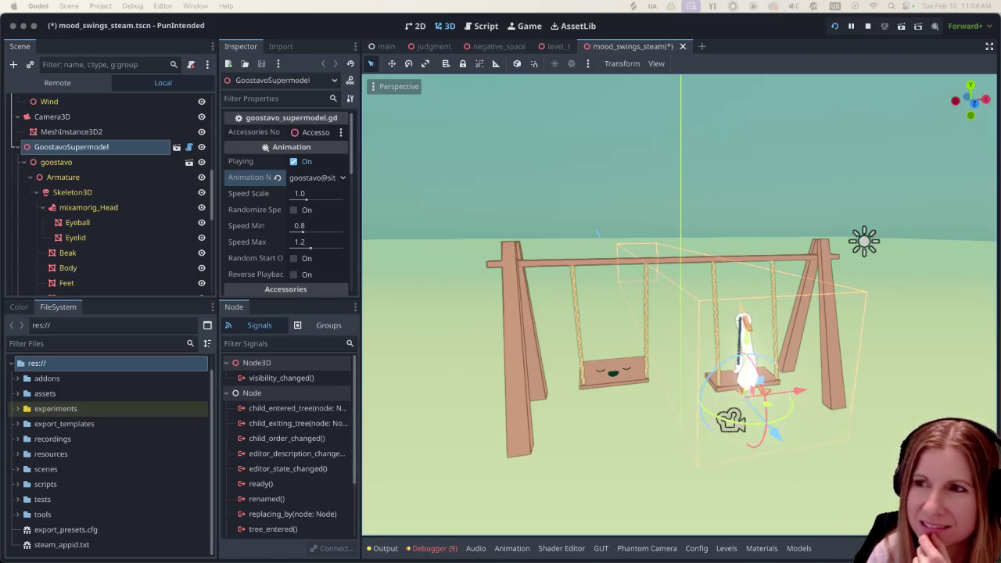
{"action": "scroll", "coordinate": [829, 415], "scroll_direction": "up", "scroll_amount": 2}
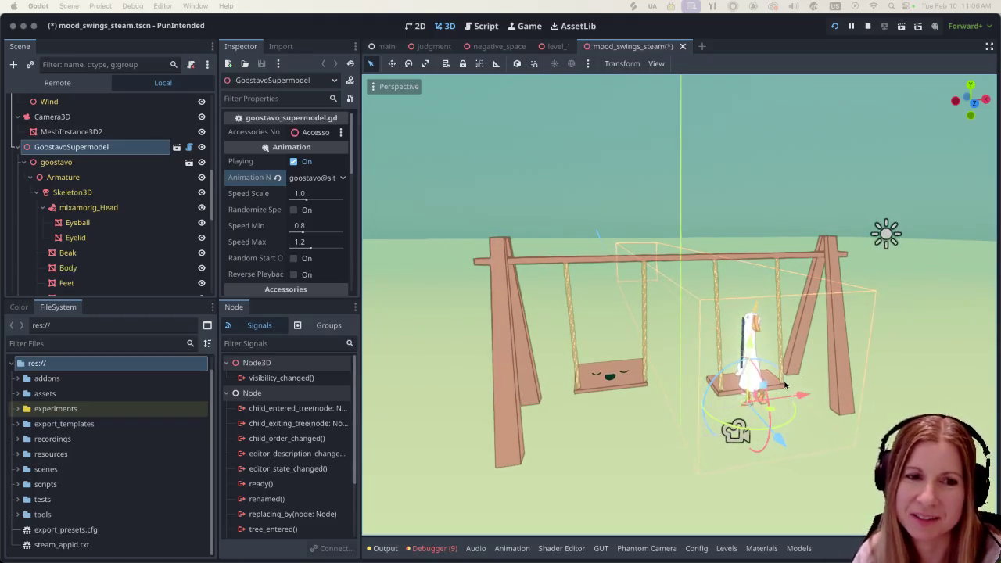
{"action": "scroll", "coordinate": [786, 385], "scroll_direction": "up", "scroll_amount": 1}
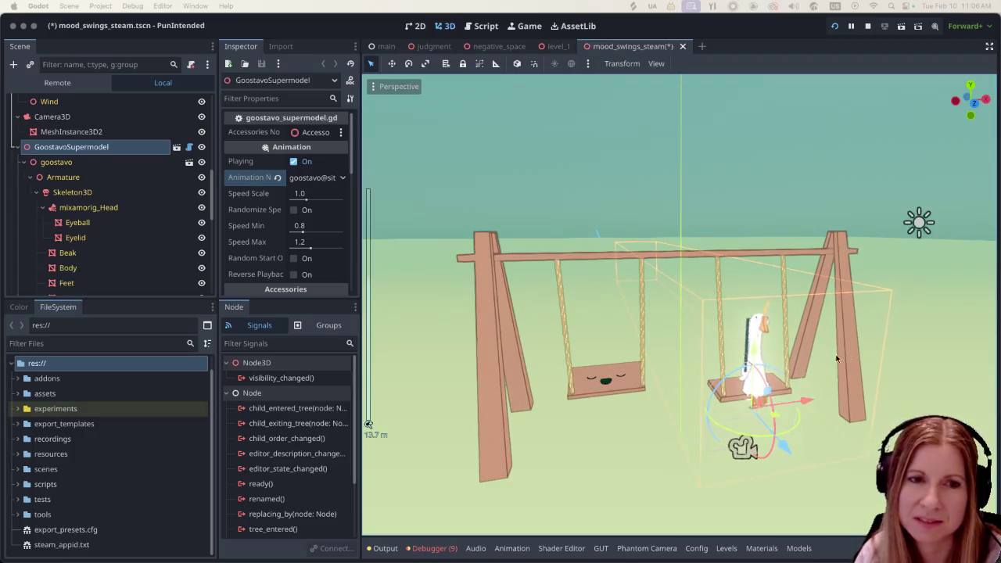
{"action": "scroll", "coordinate": [854, 360], "scroll_direction": "down", "scroll_amount": 1}
{"action": "scroll", "coordinate": [774, 376], "scroll_direction": "up", "scroll_amount": 4}
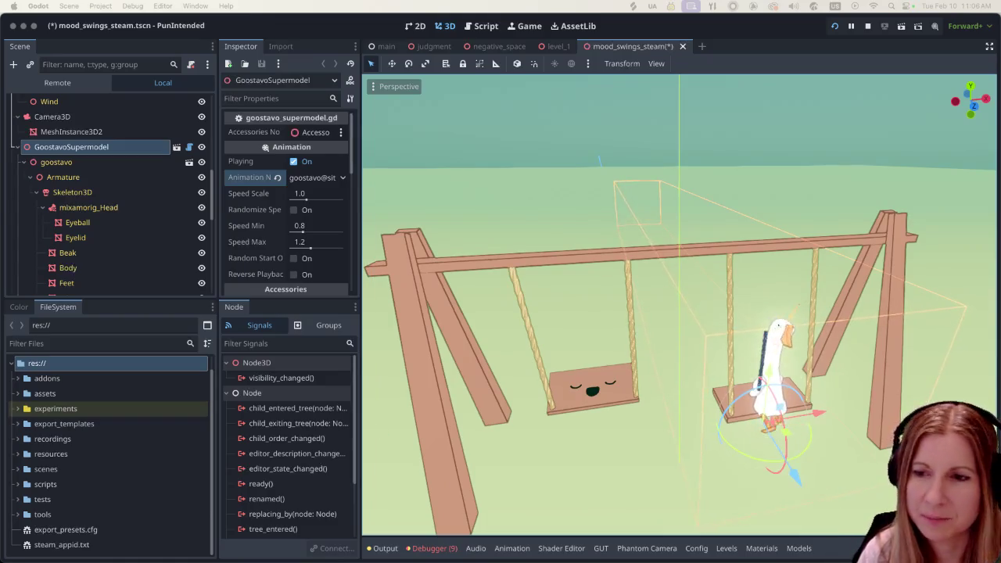
Bring Obsidian's blank Excalidraw drawing to the front and move its window to the left edge.
{"action": "key", "text": "super+Tab"}
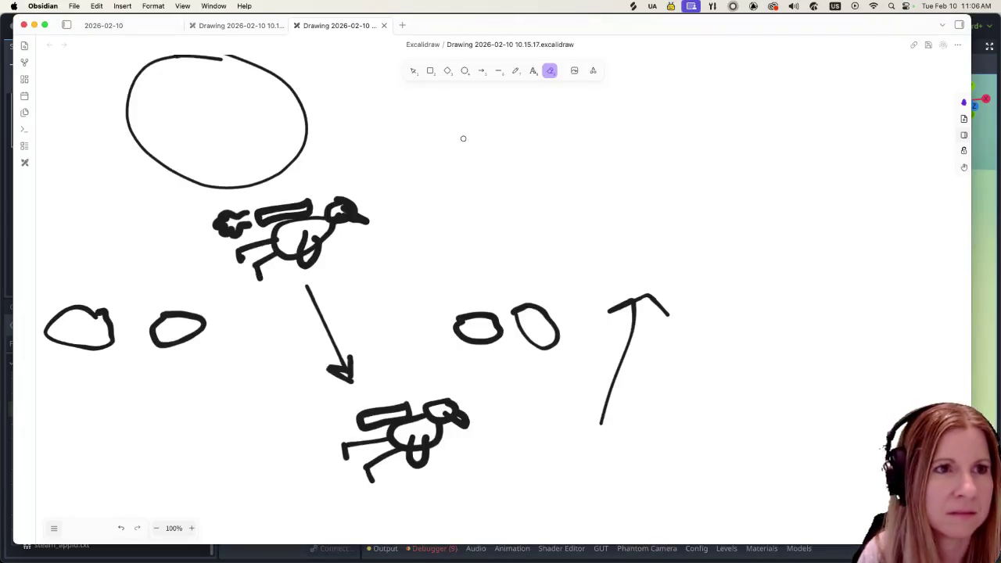
{"action": "key", "text": "super+Tab"}
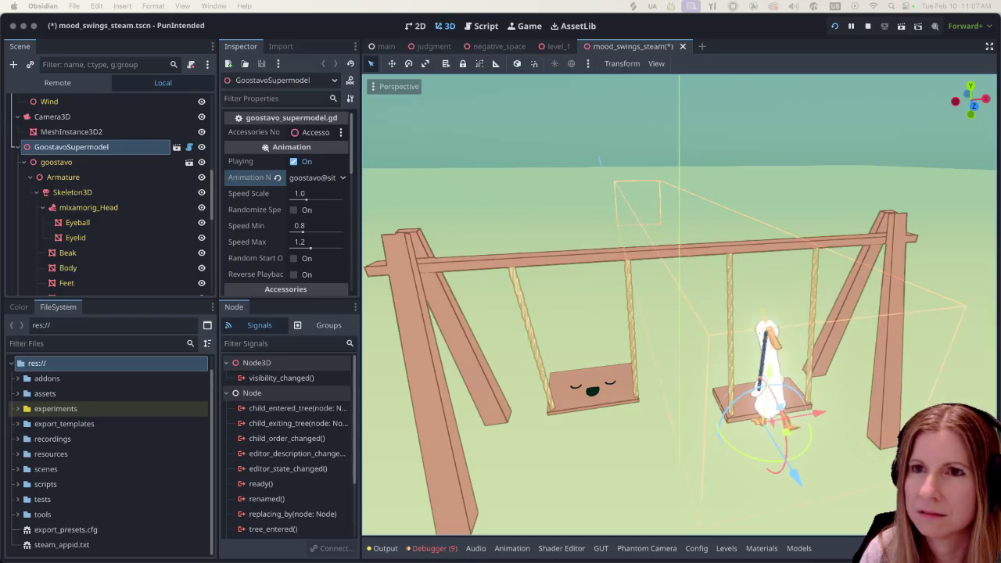
{"action": "key", "text": "super+Tab"}
{"action": "left_click_drag", "start_coordinate": [753, 11], "coordinate": [607, 16]}
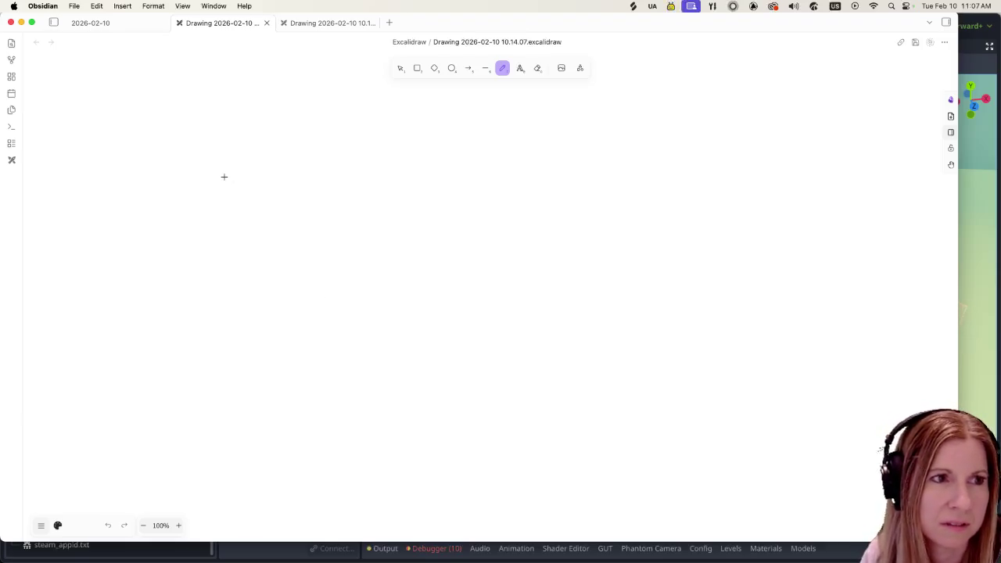
Sketch the swing set's crossbar and two posts, plus the left swing's ropes and seat.
{"action": "left_click_drag", "start_coordinate": [223, 166], "coordinate": [595, 176]}
{"action": "left_click_drag", "start_coordinate": [220, 166], "coordinate": [215, 368]}
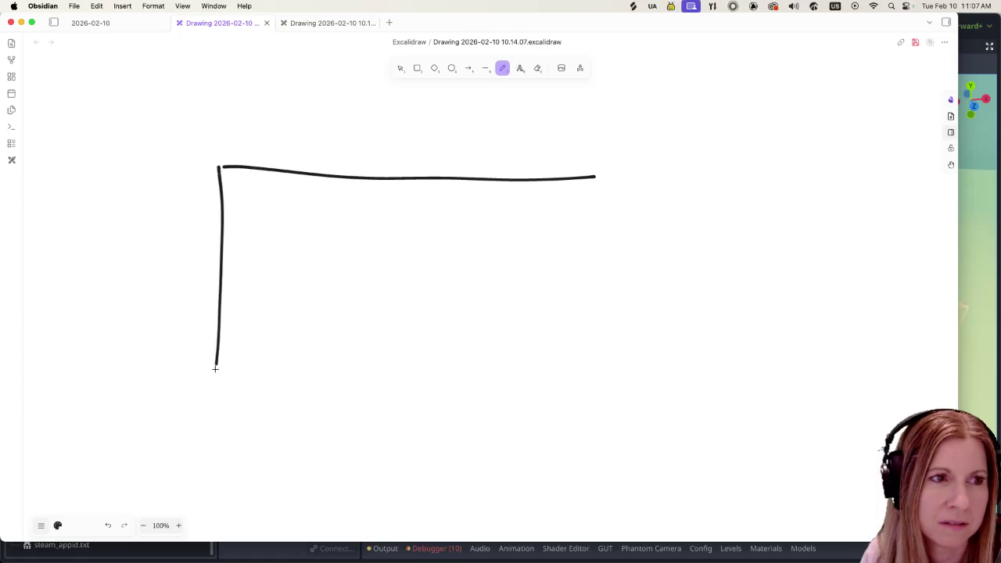
{"action": "left_click_drag", "start_coordinate": [593, 176], "coordinate": [639, 382]}
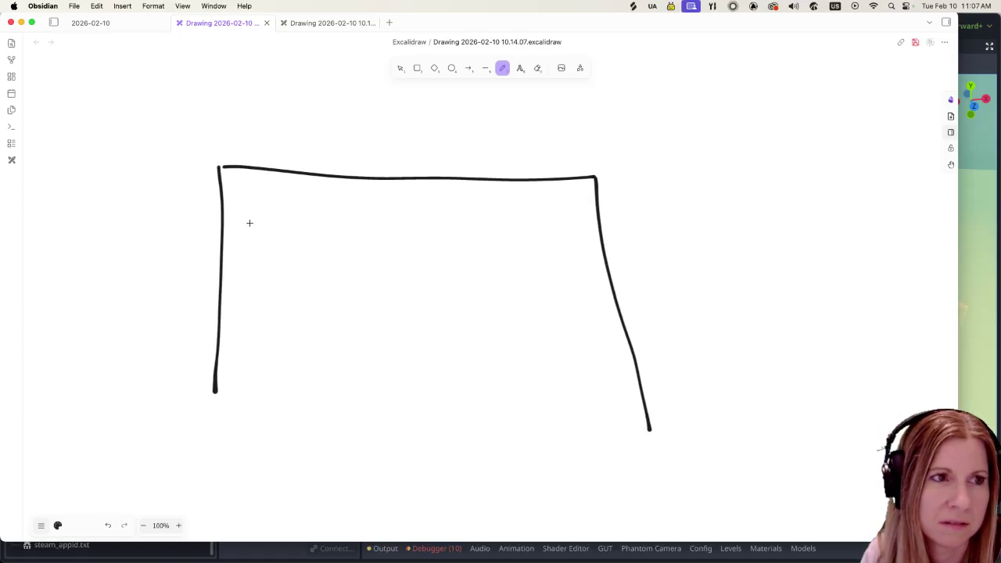
{"action": "left_click_drag", "start_coordinate": [252, 172], "coordinate": [272, 316]}
{"action": "left_click_drag", "start_coordinate": [337, 178], "coordinate": [342, 308]}
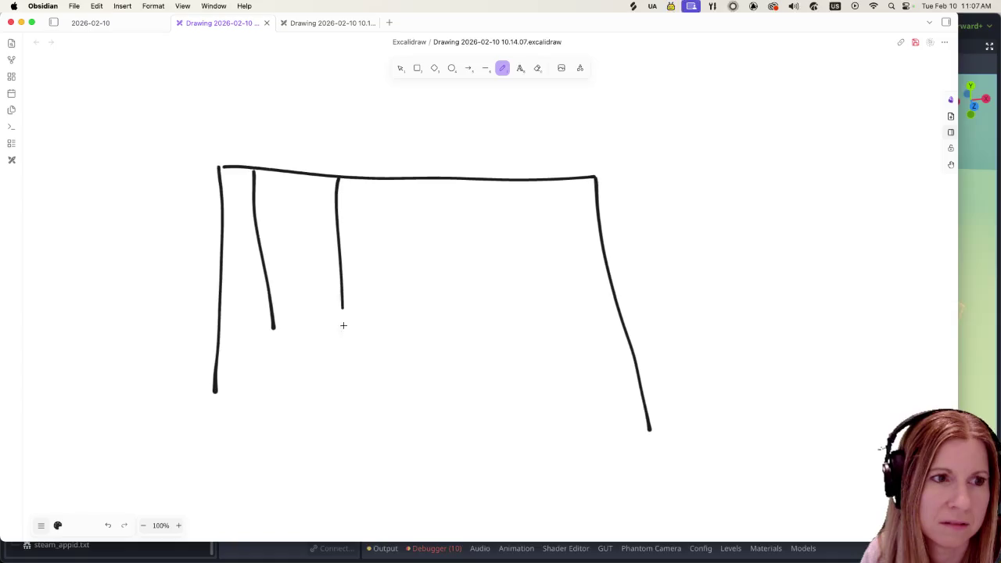
{"action": "left_click_drag", "start_coordinate": [276, 312], "coordinate": [343, 365]}
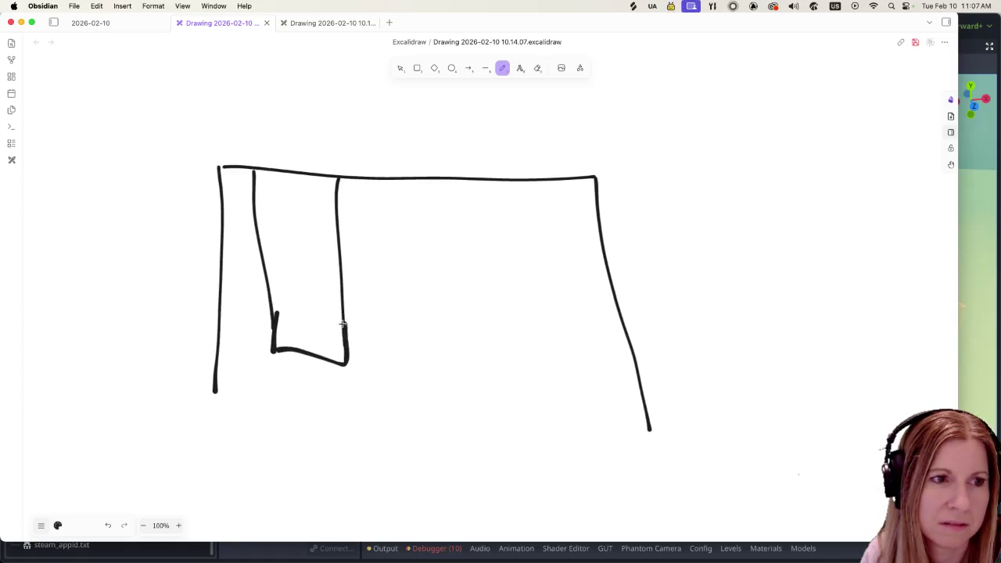
{"action": "left_click_drag", "start_coordinate": [343, 323], "coordinate": [276, 317]}
Draw the right swing's two ropes and its hanging seat.
{"action": "left_click_drag", "start_coordinate": [433, 188], "coordinate": [443, 338]}
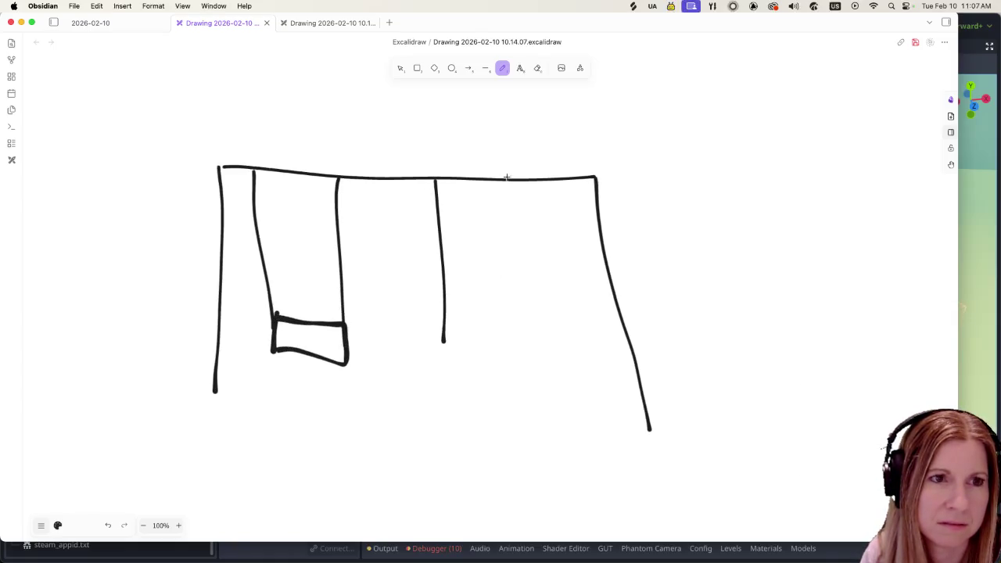
{"action": "left_click_drag", "start_coordinate": [513, 243], "coordinate": [525, 349]}
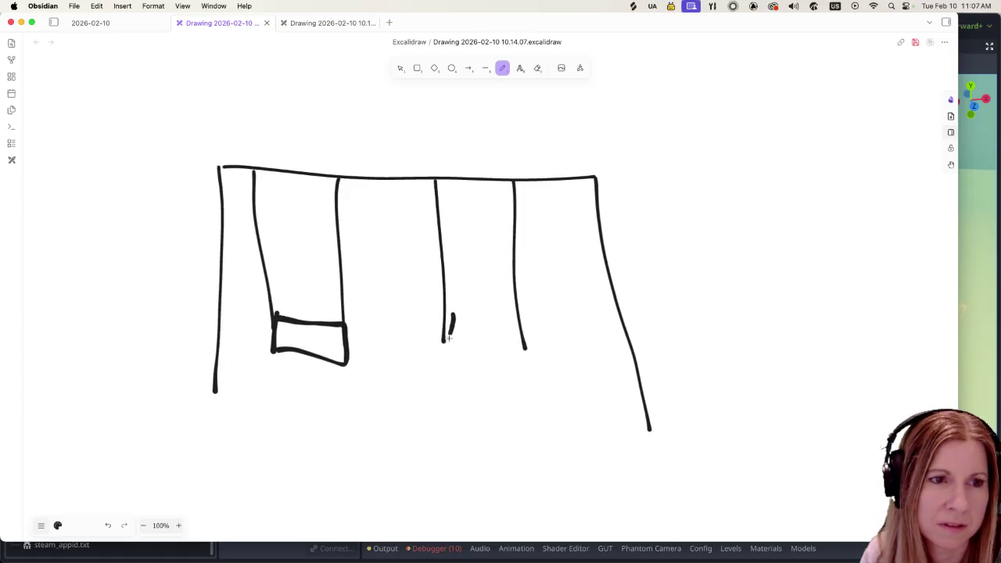
{"action": "left_click_drag", "start_coordinate": [448, 338], "coordinate": [533, 376]}
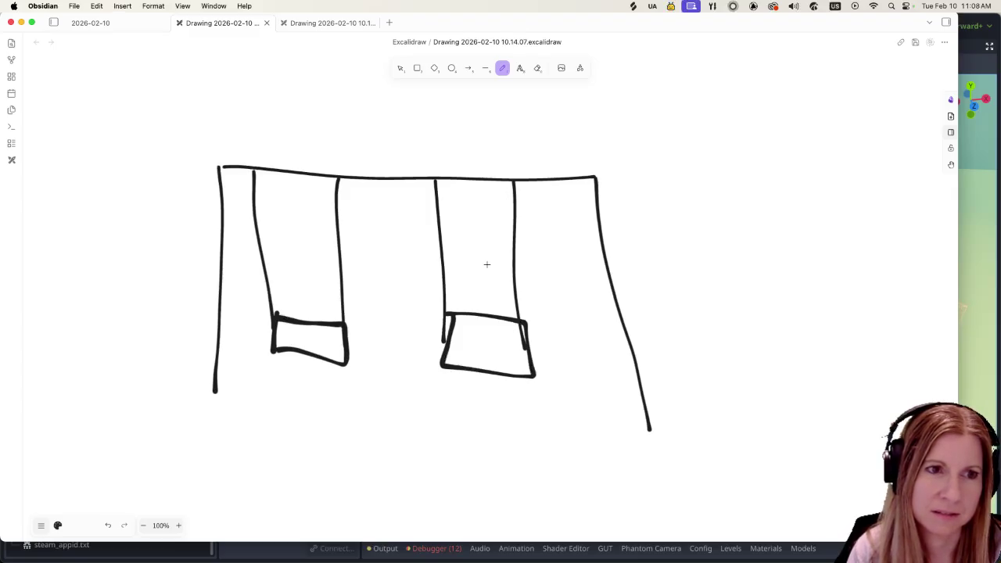
Sketch a seated figure on the right swing with head, legs, arm, hat brim and feet.
{"action": "mouse_move", "coordinate": [488, 265]}
{"action": "left_mouse_down"}
{"action": "mouse_move", "coordinate": [487, 290]}
{"action": "mouse_move", "coordinate": [506, 275]}
{"action": "mouse_move", "coordinate": [494, 272]}
{"action": "mouse_move", "coordinate": [467, 328]}
{"action": "mouse_move", "coordinate": [497, 346]}
{"action": "mouse_move", "coordinate": [493, 297]}
{"action": "mouse_move", "coordinate": [459, 399]}
{"action": "left_mouse_up"}
{"action": "left_click_drag", "start_coordinate": [493, 355], "coordinate": [498, 403]}
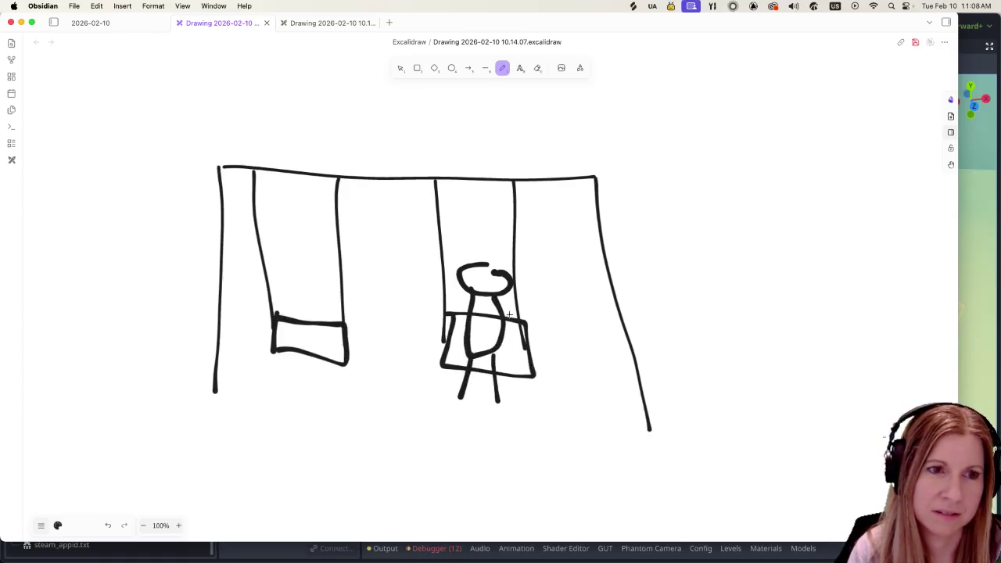
{"action": "mouse_move", "coordinate": [498, 313]}
{"action": "left_mouse_down"}
{"action": "mouse_move", "coordinate": [516, 350]}
{"action": "mouse_move", "coordinate": [503, 317]}
{"action": "left_mouse_up"}
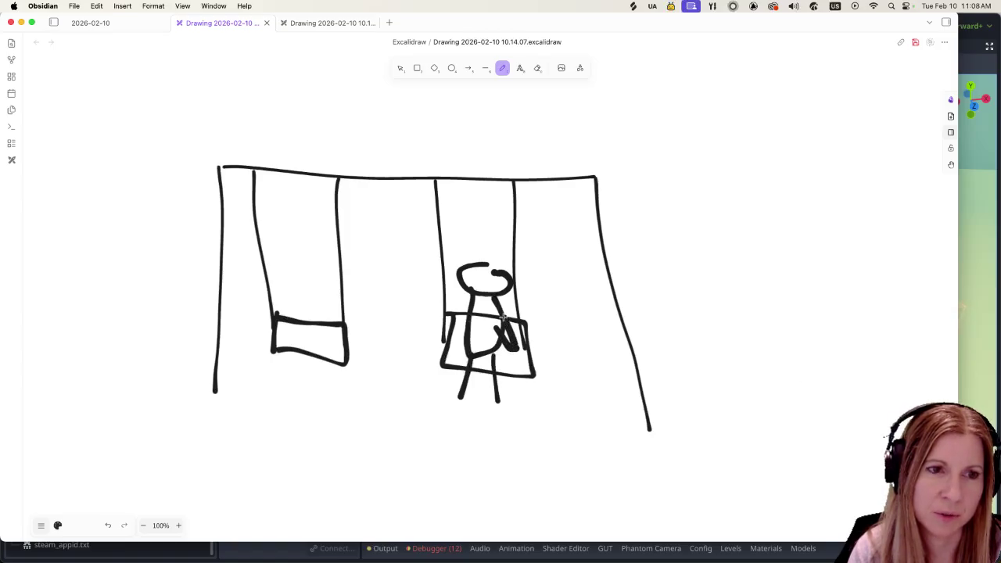
{"action": "mouse_move", "coordinate": [481, 275]}
{"action": "left_mouse_down"}
{"action": "mouse_move", "coordinate": [449, 295]}
{"action": "mouse_move", "coordinate": [486, 290]}
{"action": "left_mouse_up"}
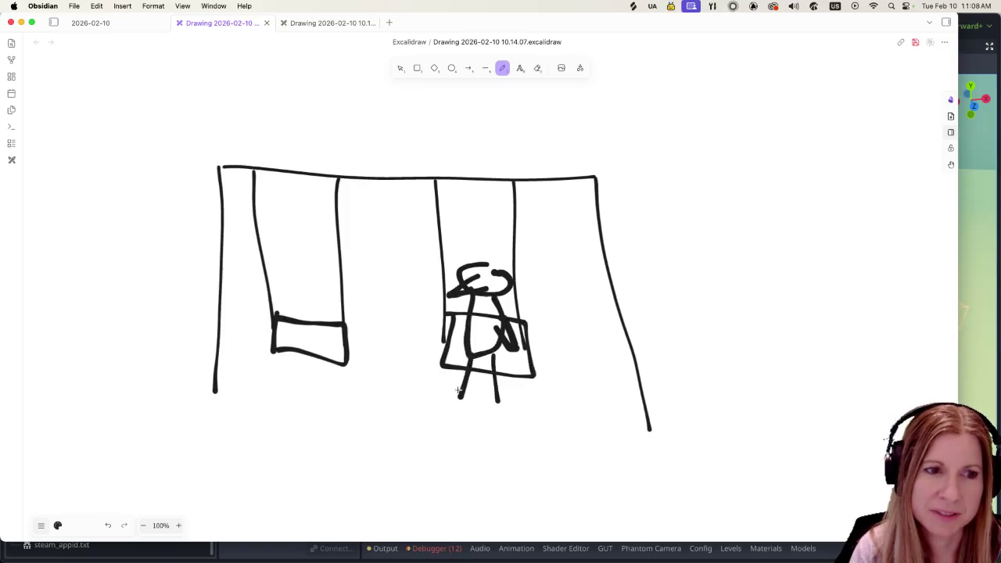
{"action": "mouse_move", "coordinate": [459, 390]}
{"action": "left_mouse_down"}
{"action": "mouse_move", "coordinate": [458, 400]}
{"action": "mouse_move", "coordinate": [513, 394]}
{"action": "mouse_move", "coordinate": [394, 349]}
{"action": "mouse_move", "coordinate": [369, 354]}
{"action": "mouse_move", "coordinate": [402, 374]}
{"action": "left_mouse_up"}
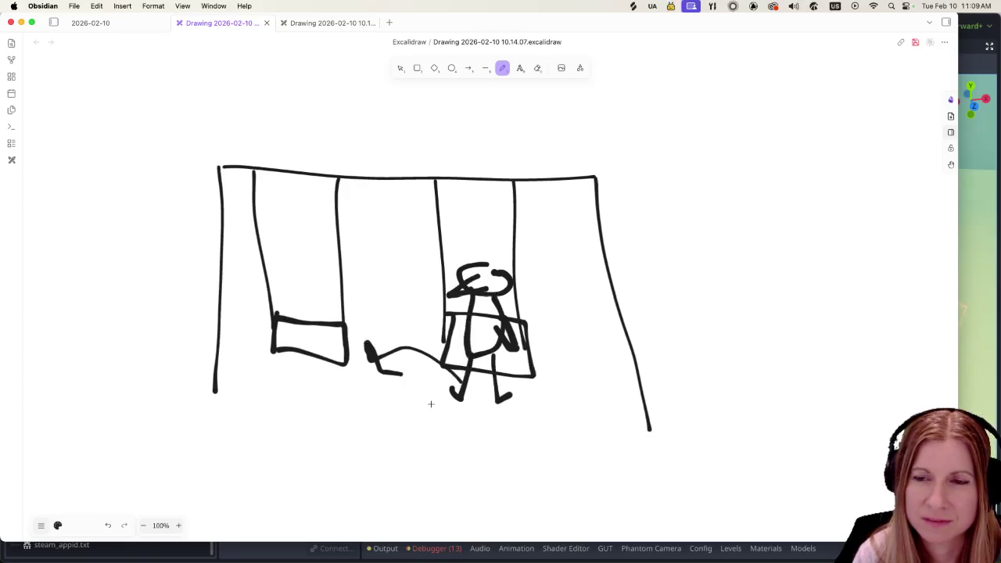
{"action": "scroll", "coordinate": [429, 406], "scroll_direction": "down", "scroll_amount": 3}
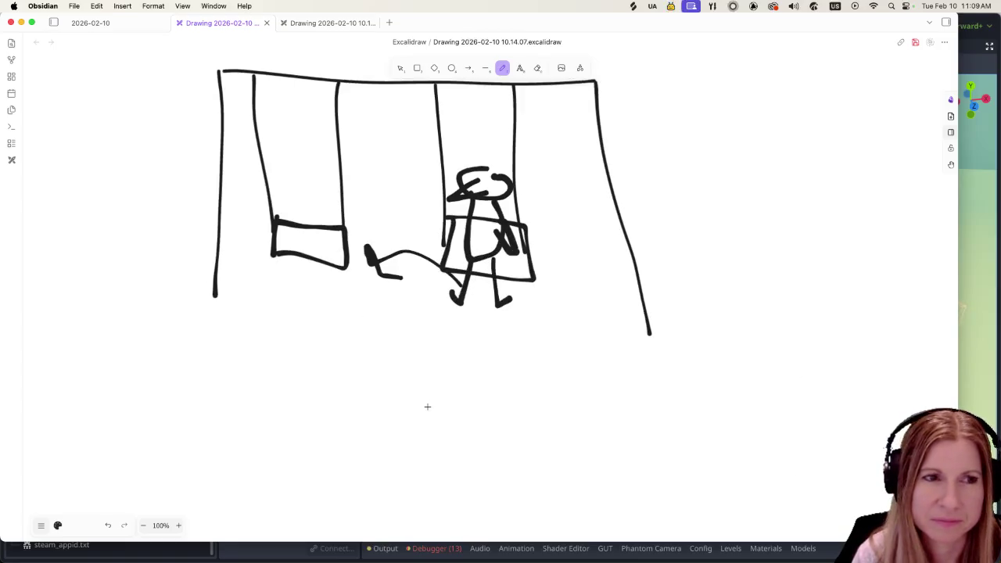
{"action": "scroll", "coordinate": [428, 406], "scroll_direction": "up", "scroll_amount": 5}
{"action": "scroll", "coordinate": [462, 405], "scroll_direction": "down", "scroll_amount": 5}
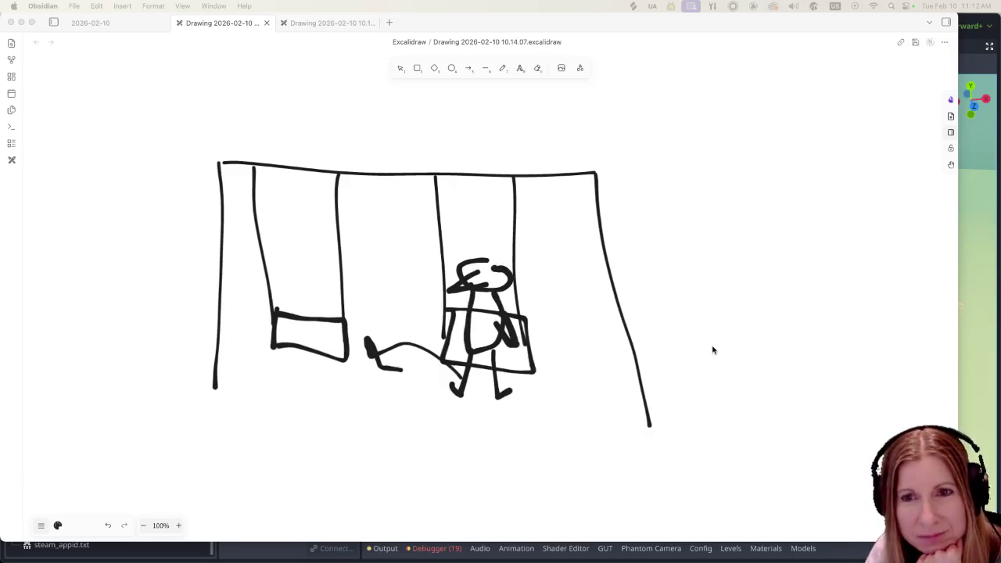
Refocus the drawing canvas and switch back to the freedraw pen with P.
{"action": "left_click", "coordinate": [499, 268]}
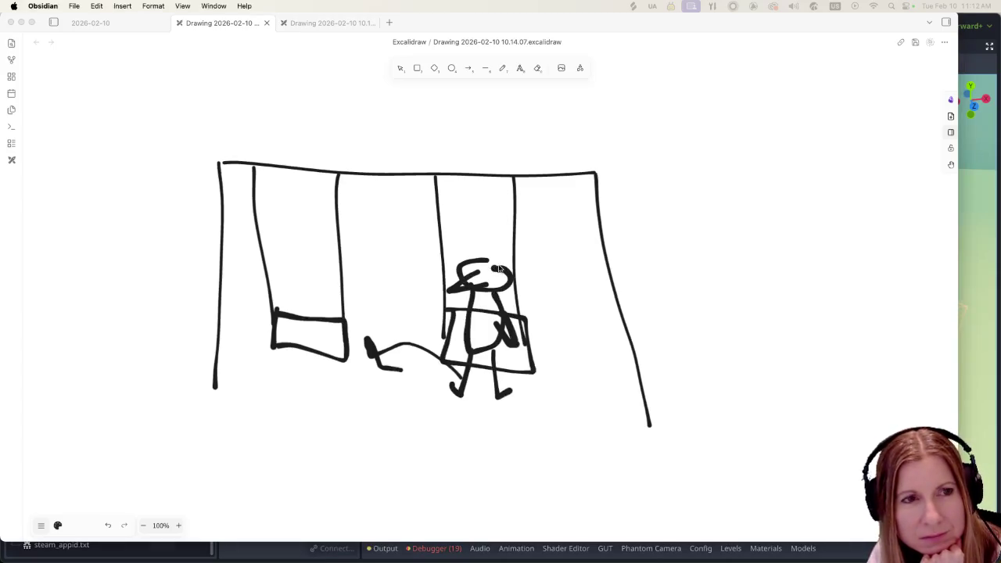
{"action": "key", "text": "p"}
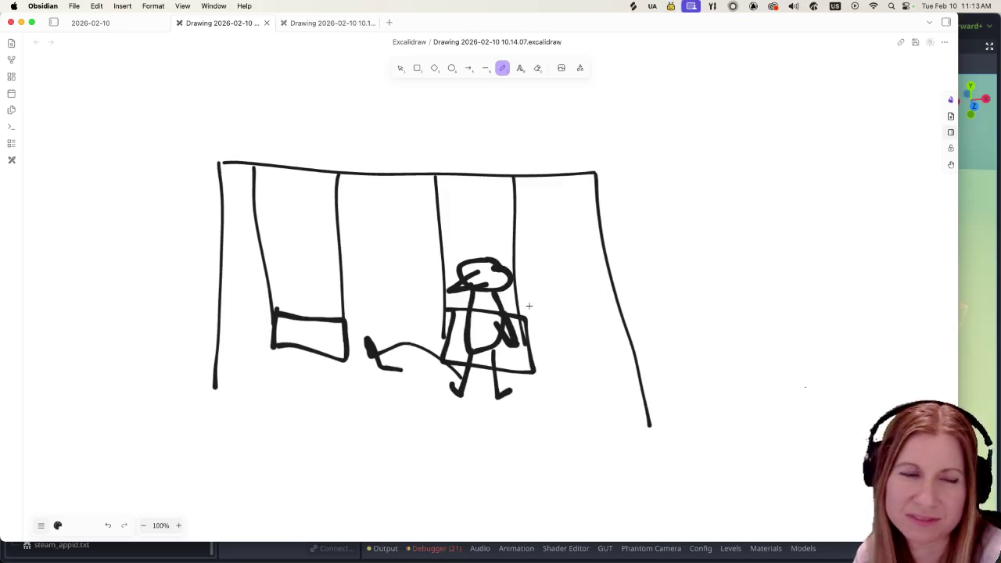
Scribble small eye marks onto the seated stick figure's head with the freedraw pen.
{"action": "left_click_drag", "start_coordinate": [474, 265], "coordinate": [496, 269]}
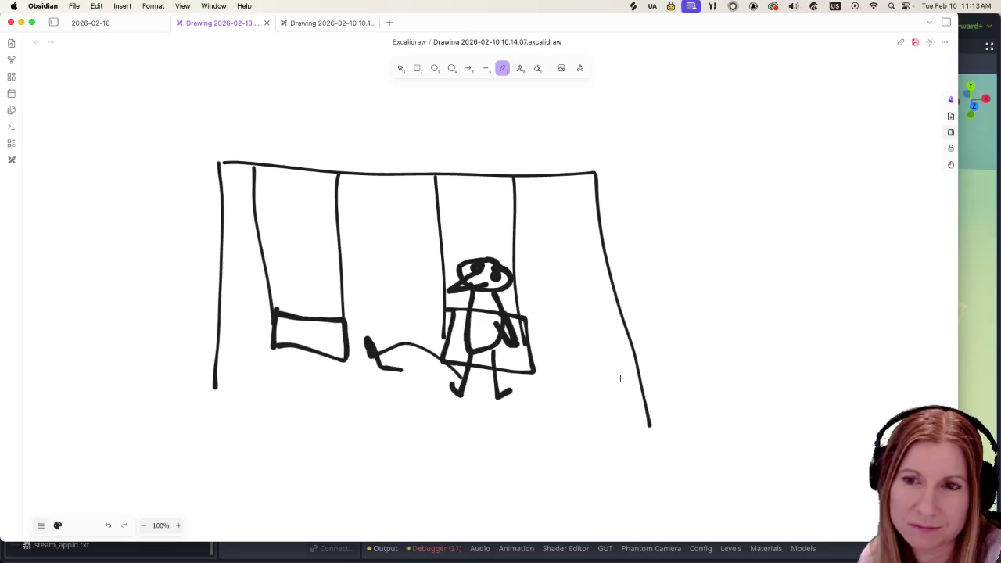
{"action": "scroll", "coordinate": [555, 373], "scroll_direction": "down", "scroll_amount": 3}
{"action": "scroll", "coordinate": [553, 371], "scroll_direction": "up", "scroll_amount": 4}
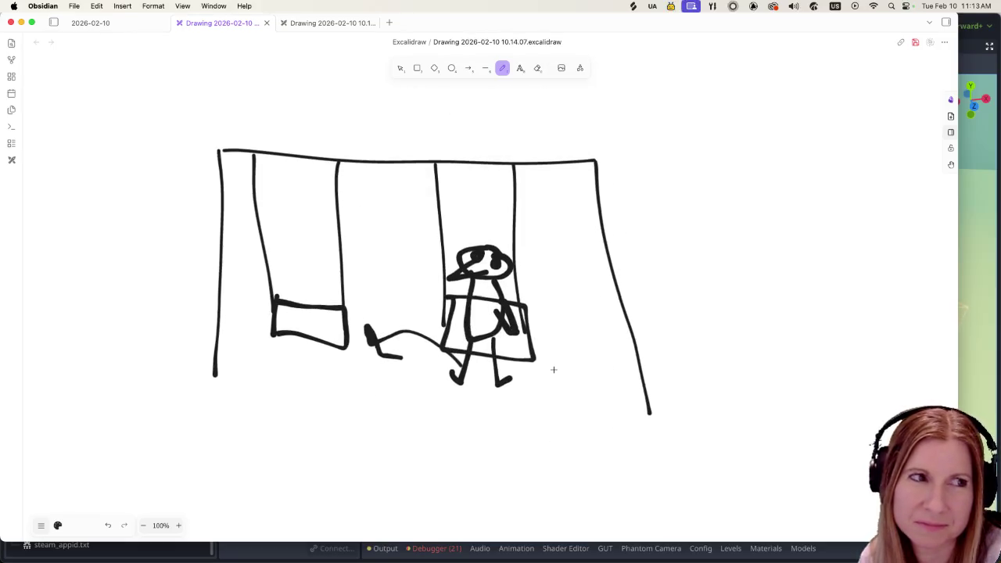
{"action": "scroll", "coordinate": [553, 370], "scroll_direction": "up", "scroll_amount": 1}
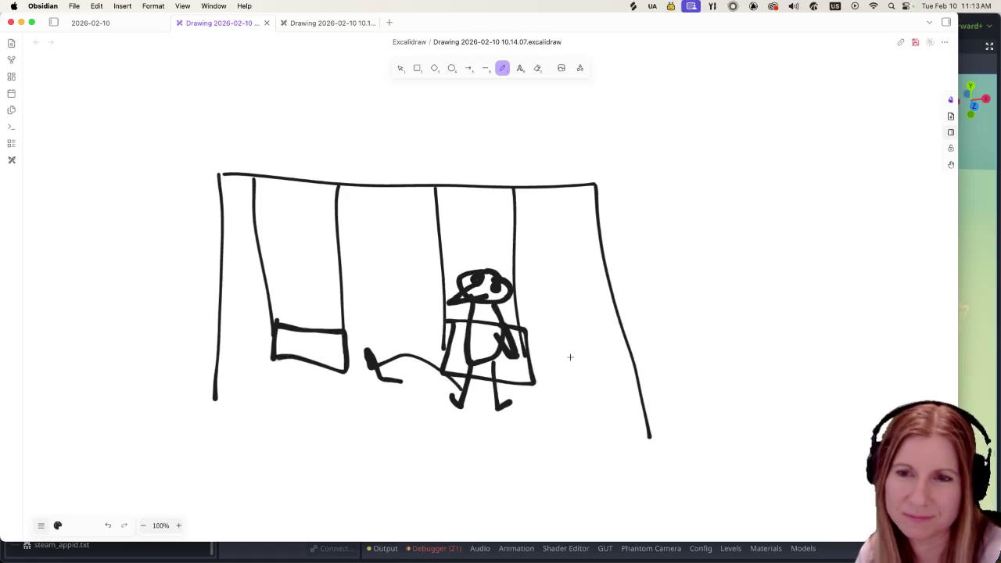
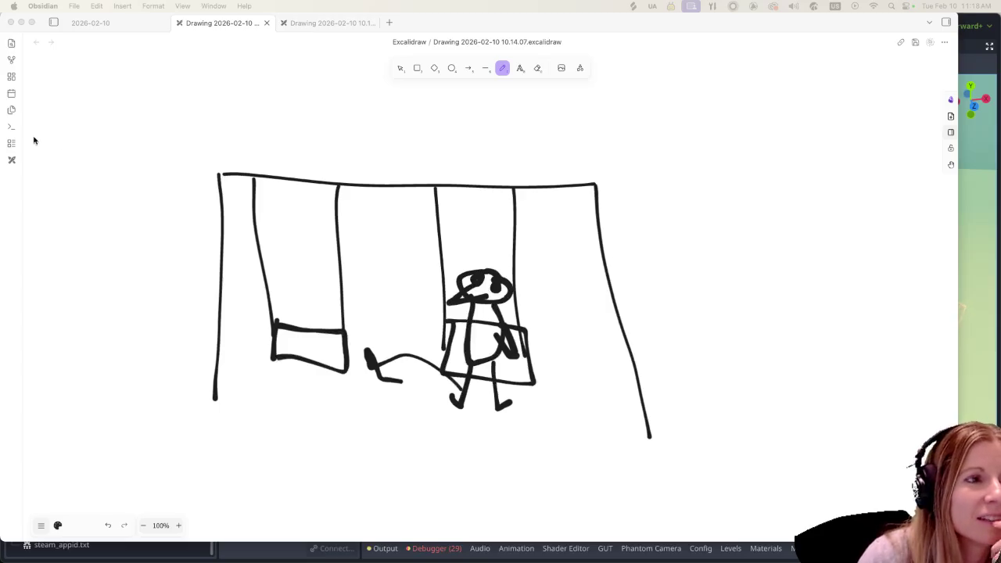
Focus Obsidian and pick the pencil tool to clear the welcome screen on the blank drawing.
{"action": "left_click", "coordinate": [4, 112]}
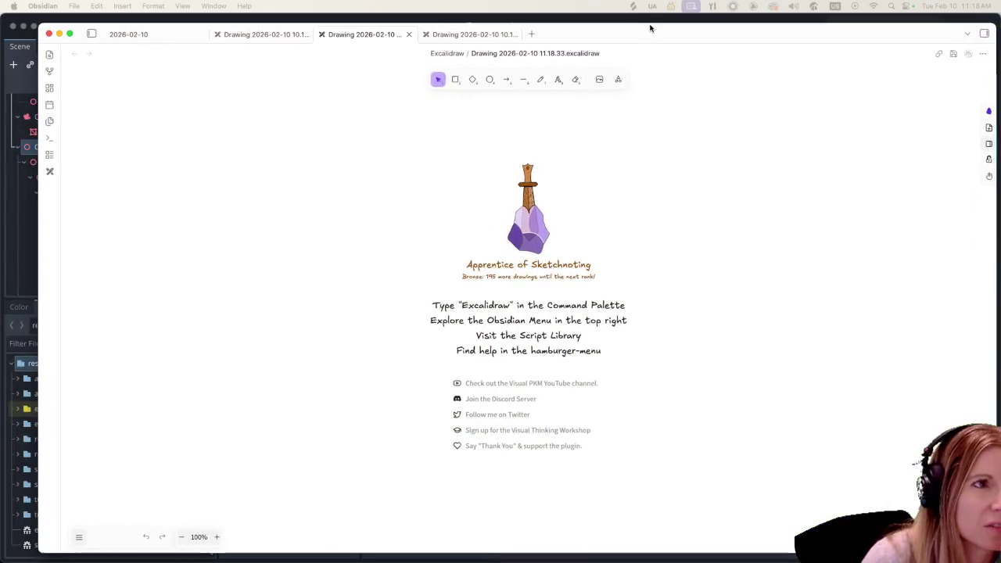
{"action": "left_click", "coordinate": [514, 77]}
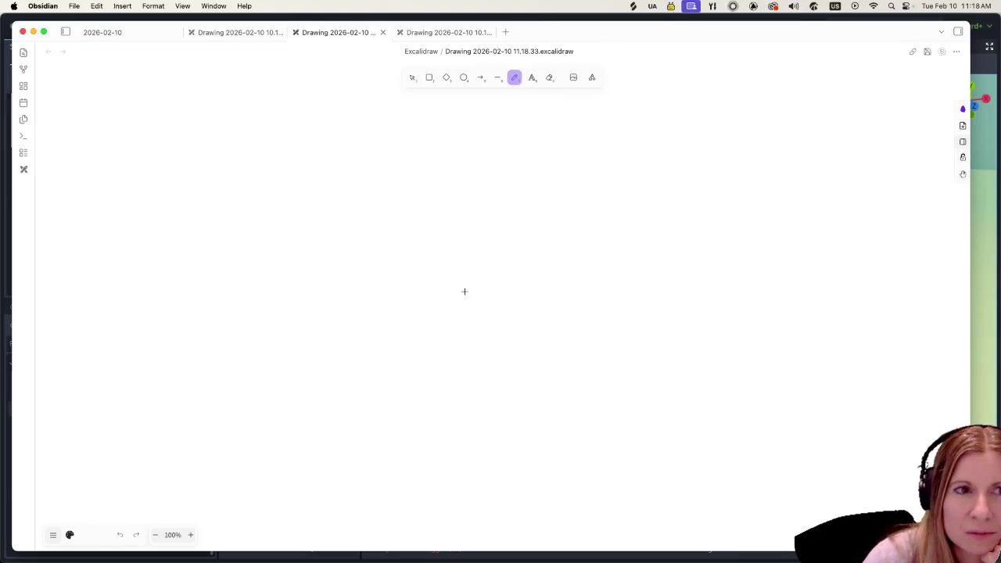
Add the text 'Seal of Approval' at the canvas top, then enlarge it and shift it right.
{"action": "left_click", "coordinate": [531, 76]}
{"action": "left_click", "coordinate": [408, 149]}
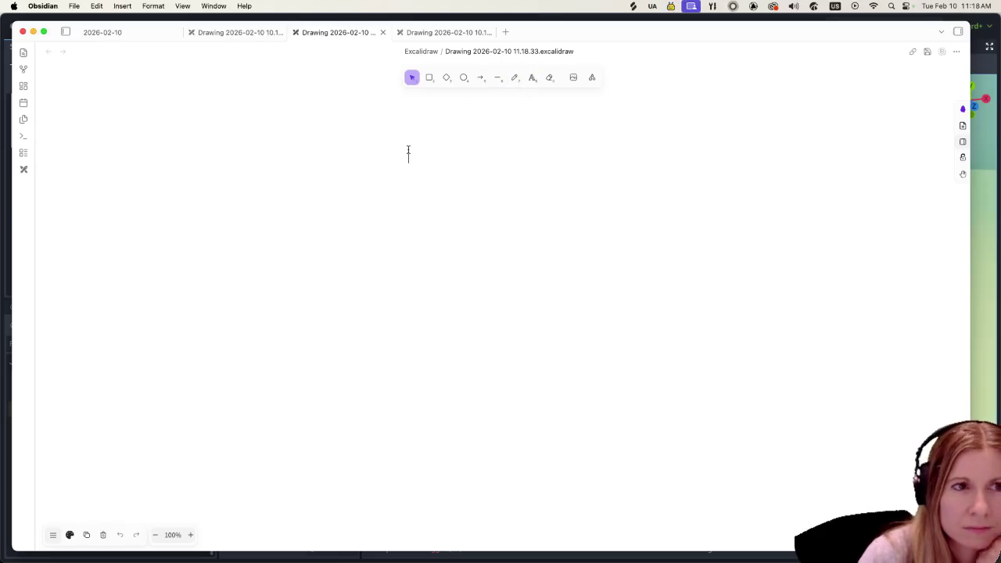
{"action": "type", "text": "Seal of "}
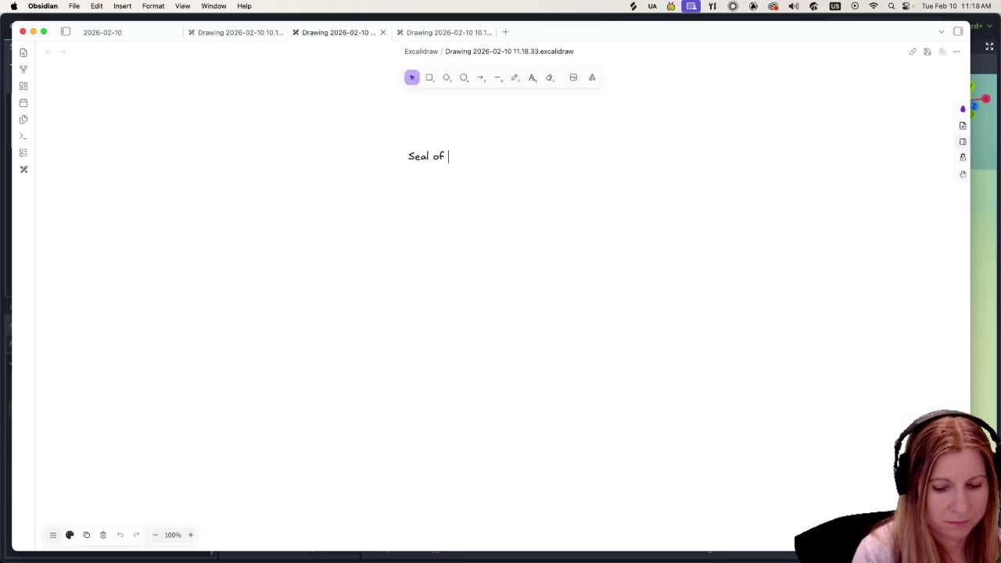
{"action": "type", "text": "Approval"}
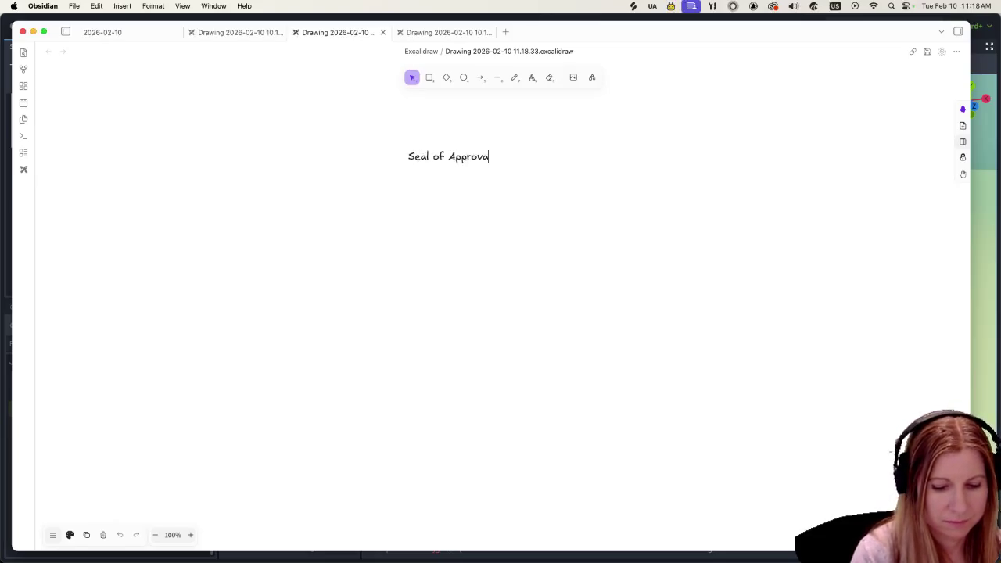
{"action": "left_click", "coordinate": [512, 268]}
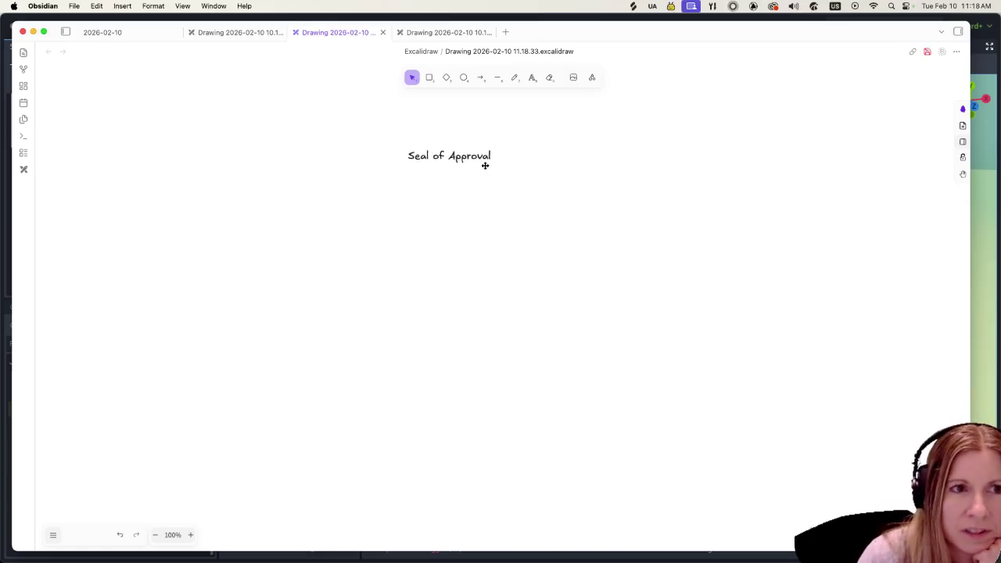
{"action": "left_click_drag", "start_coordinate": [483, 158], "coordinate": [677, 230]}
{"action": "mouse_move", "coordinate": [646, 202]}
{"action": "left_mouse_down"}
{"action": "mouse_move", "coordinate": [487, 174]}
{"action": "mouse_move", "coordinate": [493, 181]}
{"action": "left_mouse_up"}
{"action": "left_click", "coordinate": [344, 340]}
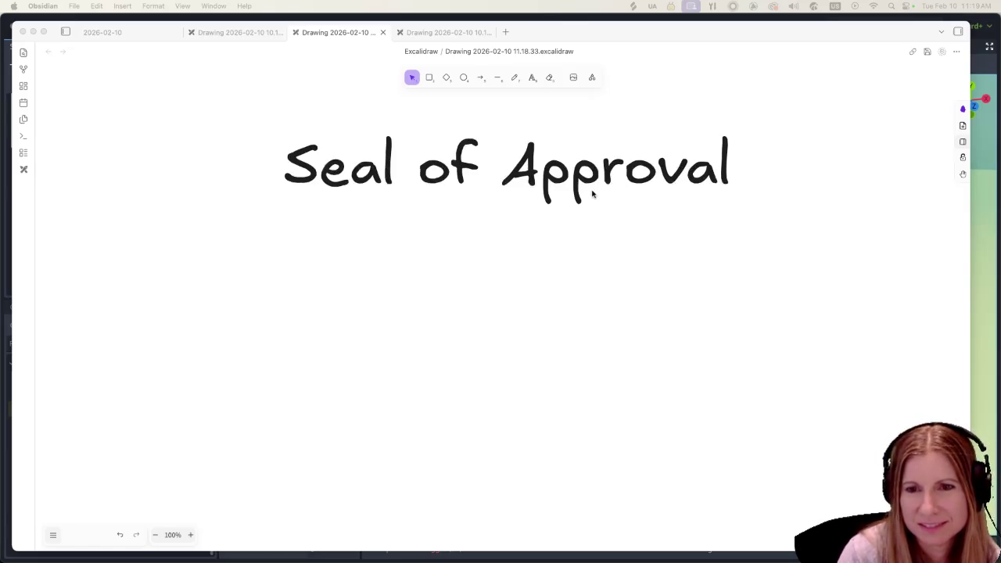
{"action": "left_click", "coordinate": [556, 166]}
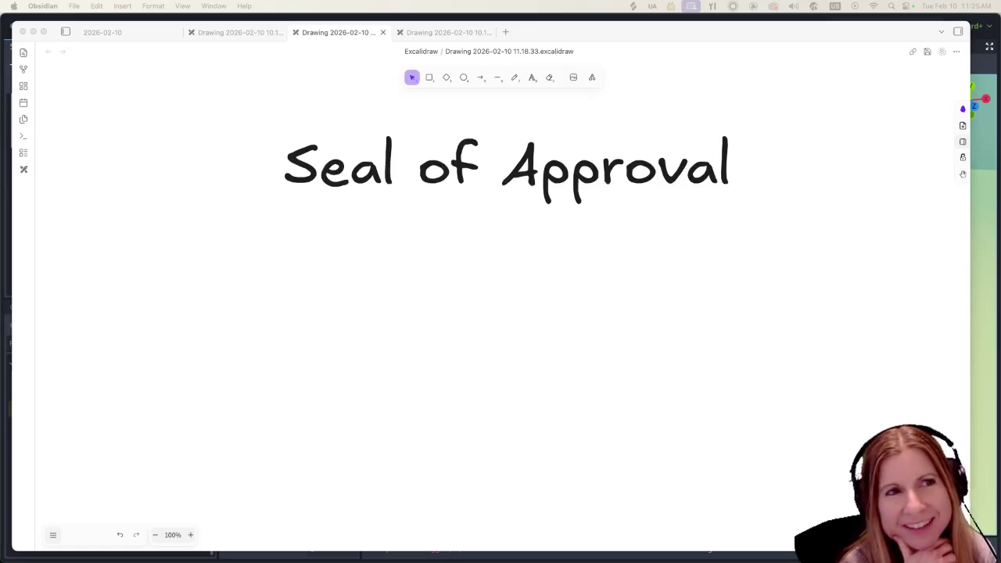
Switch to the swing-set drawing and type a 'Mood Swings' label above the swings.
{"action": "left_click", "coordinate": [446, 30]}
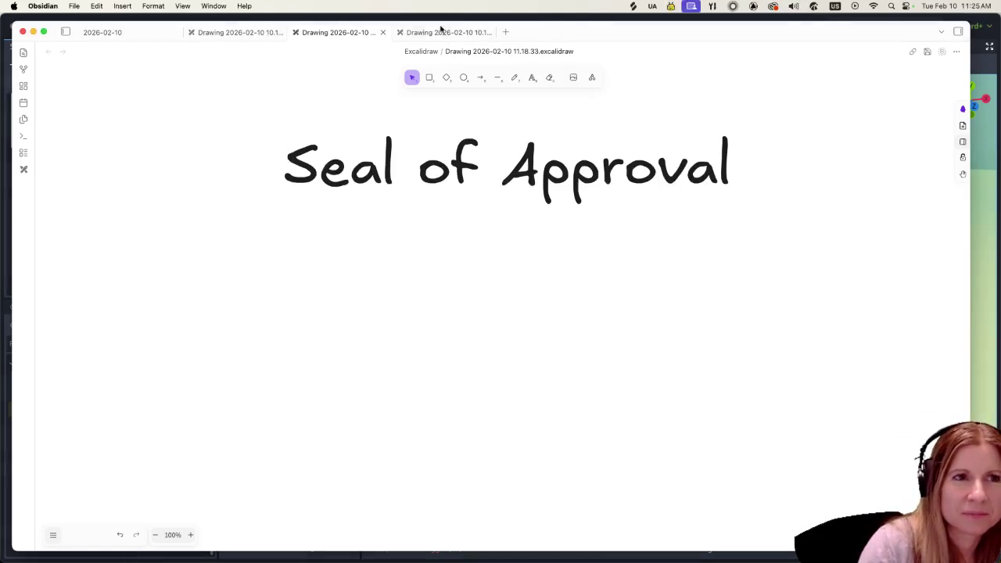
{"action": "left_click", "coordinate": [218, 32]}
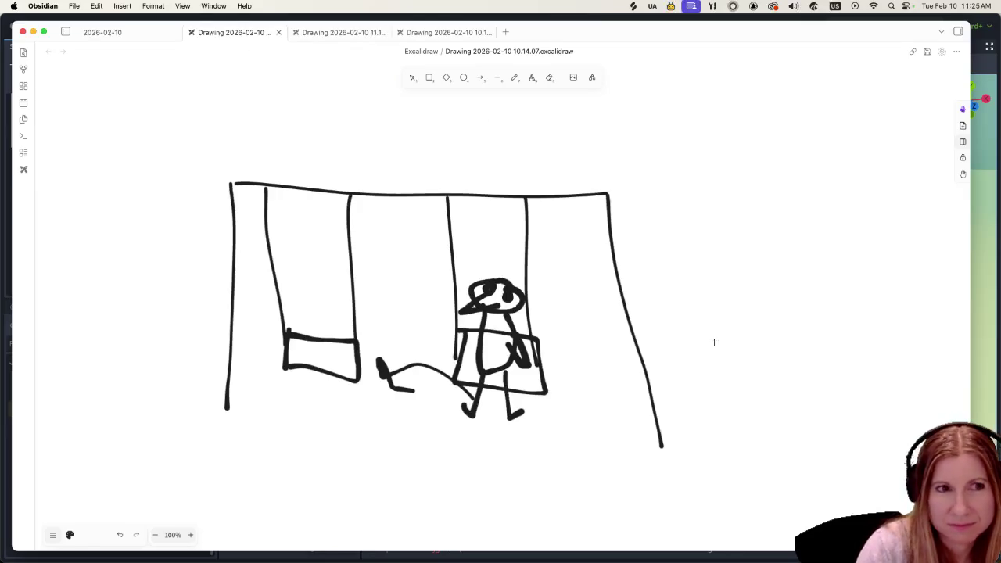
{"action": "left_click", "coordinate": [533, 78]}
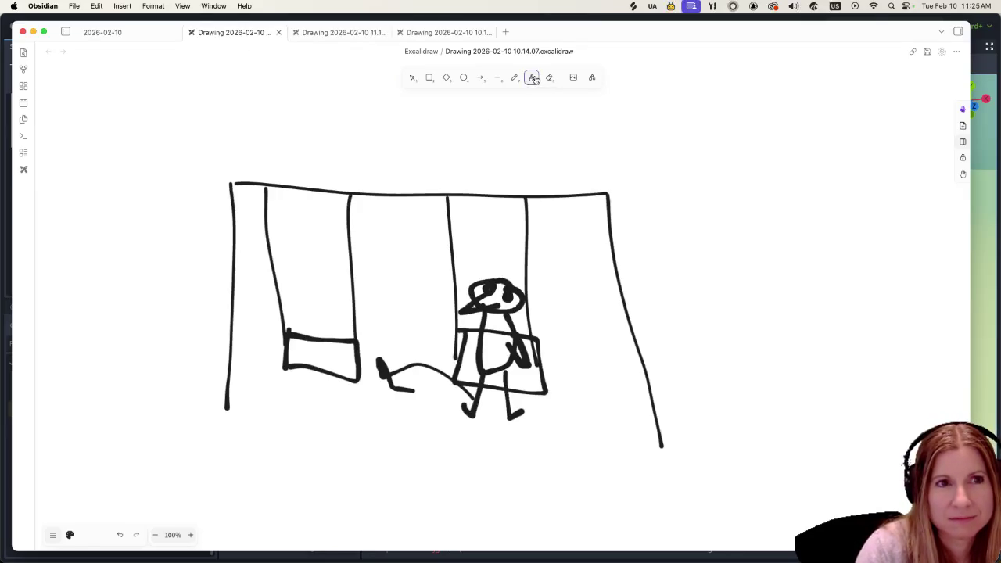
{"action": "left_click", "coordinate": [407, 123]}
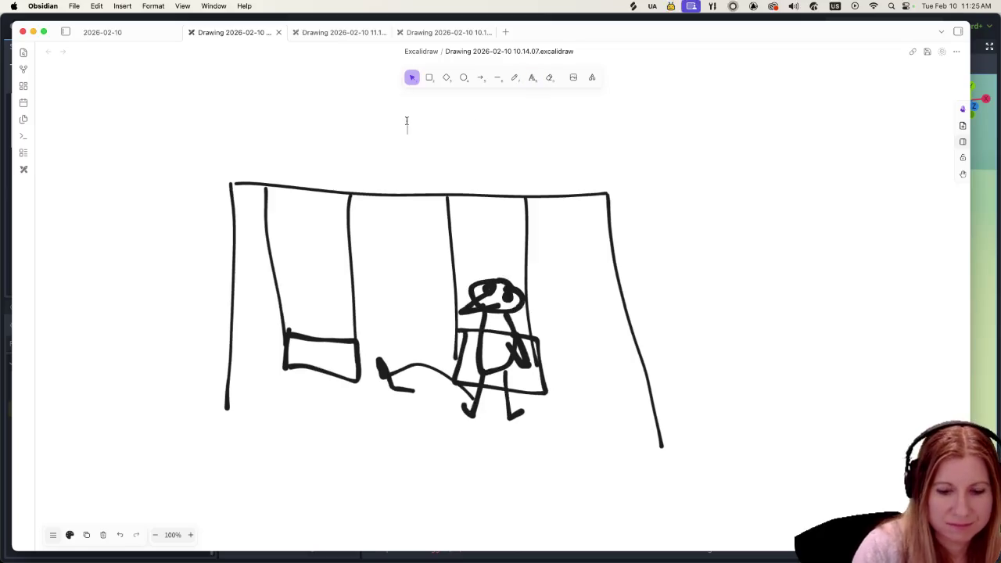
{"action": "type", "text": "Mood Swings"}
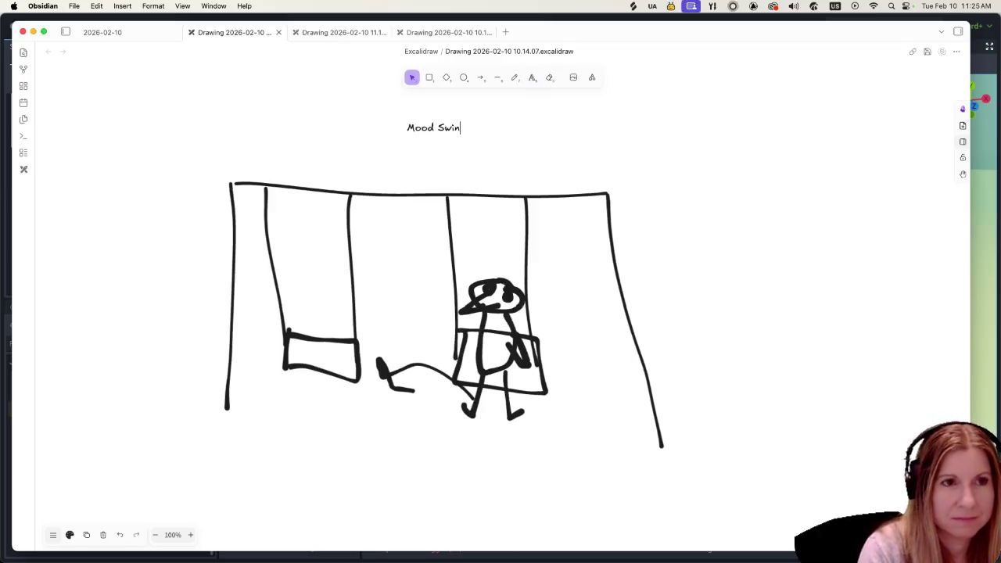
{"action": "left_click", "coordinate": [552, 110]}
Enlarge the Mood Swings title and center it above the swing set.
{"action": "left_click", "coordinate": [472, 121]}
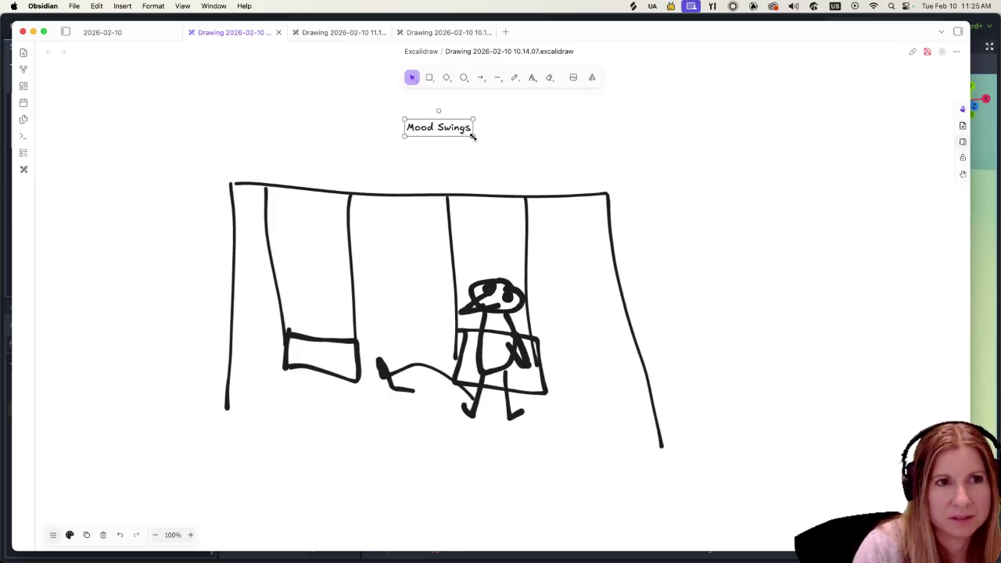
{"action": "left_click_drag", "start_coordinate": [474, 138], "coordinate": [634, 169]}
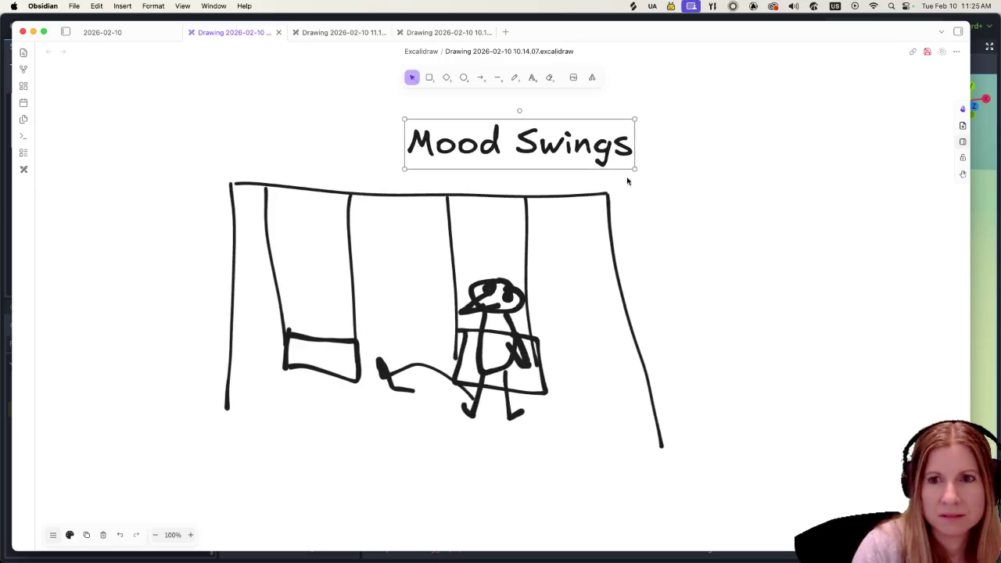
{"action": "left_click", "coordinate": [752, 281]}
{"action": "left_click_drag", "start_coordinate": [546, 154], "coordinate": [524, 150]}
{"action": "left_click", "coordinate": [710, 213]}
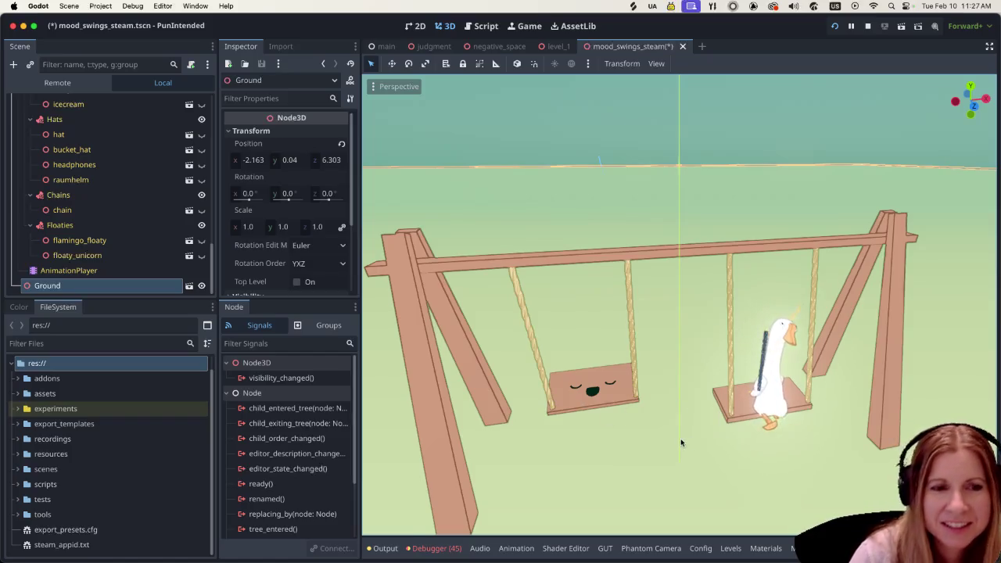
{"action": "scroll", "coordinate": [675, 437], "scroll_direction": "up", "scroll_amount": 3}
{"action": "scroll", "coordinate": [671, 439], "scroll_direction": "down", "scroll_amount": 5}
{"action": "scroll", "coordinate": [670, 437], "scroll_direction": "up", "scroll_amount": 5}
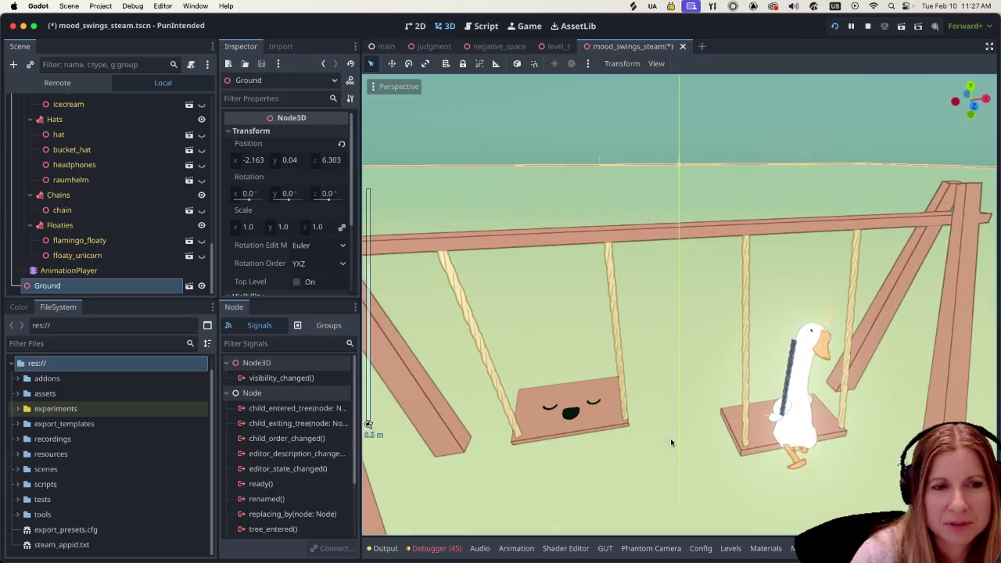
{"action": "scroll", "coordinate": [662, 434], "scroll_direction": "down", "scroll_amount": 2}
{"action": "scroll", "coordinate": [672, 408], "scroll_direction": "up", "scroll_amount": 1}
{"action": "scroll", "coordinate": [672, 408], "scroll_direction": "left", "scroll_amount": 10}
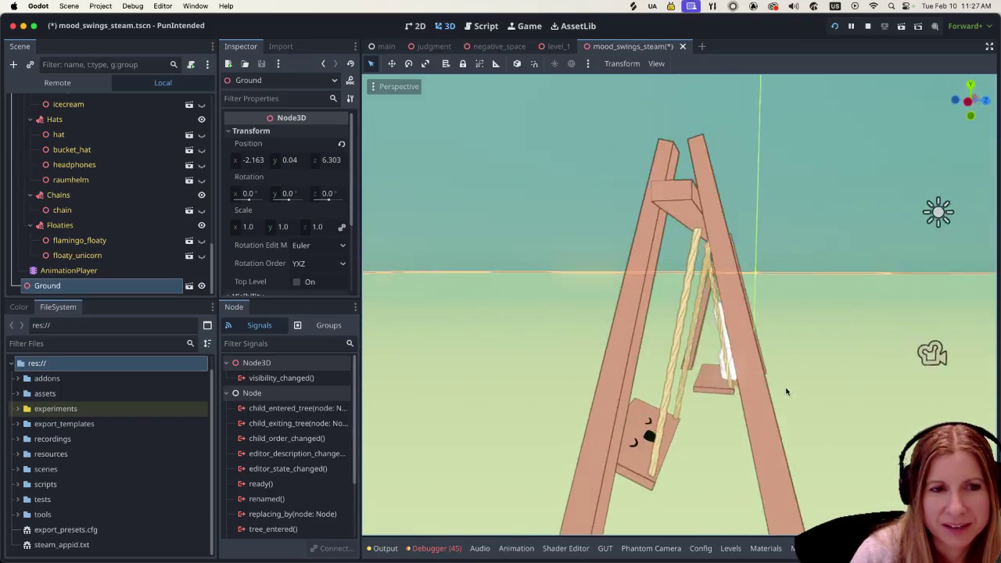
{"action": "scroll", "coordinate": [676, 375], "scroll_direction": "right", "scroll_amount": 10}
{"action": "scroll", "coordinate": [677, 364], "scroll_direction": "right", "scroll_amount": 5}
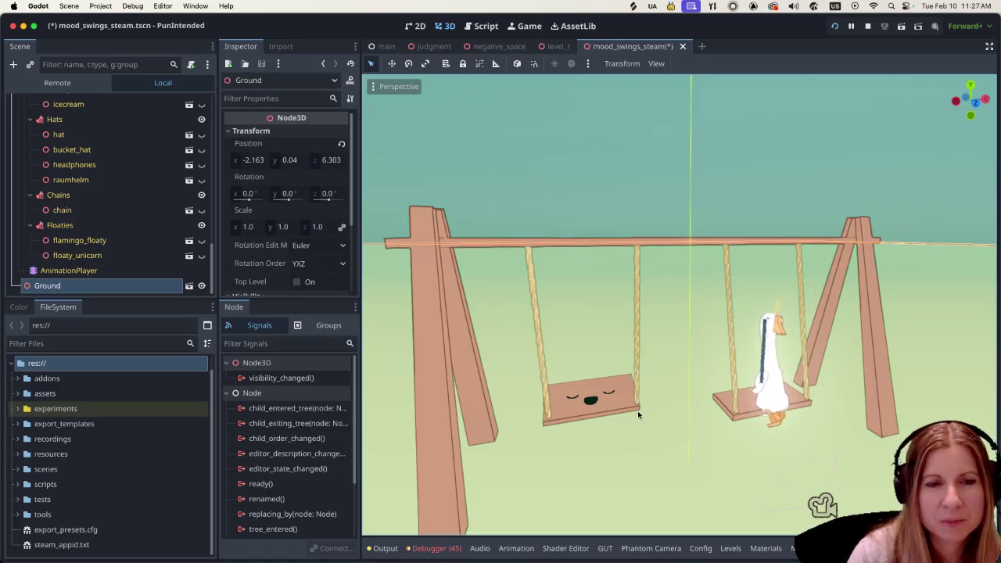
{"action": "scroll", "coordinate": [634, 413], "scroll_direction": "down", "scroll_amount": 4}
{"action": "scroll", "coordinate": [633, 419], "scroll_direction": "up", "scroll_amount": 4}
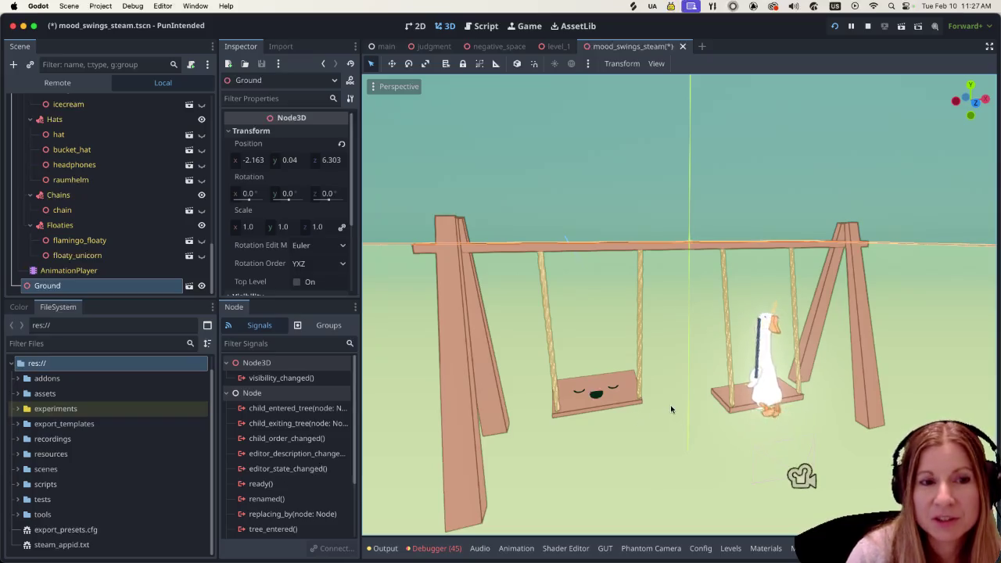
{"action": "scroll", "coordinate": [714, 395], "scroll_direction": "left", "scroll_amount": 10}
{"action": "scroll", "coordinate": [599, 386], "scroll_direction": "left", "scroll_amount": 10}
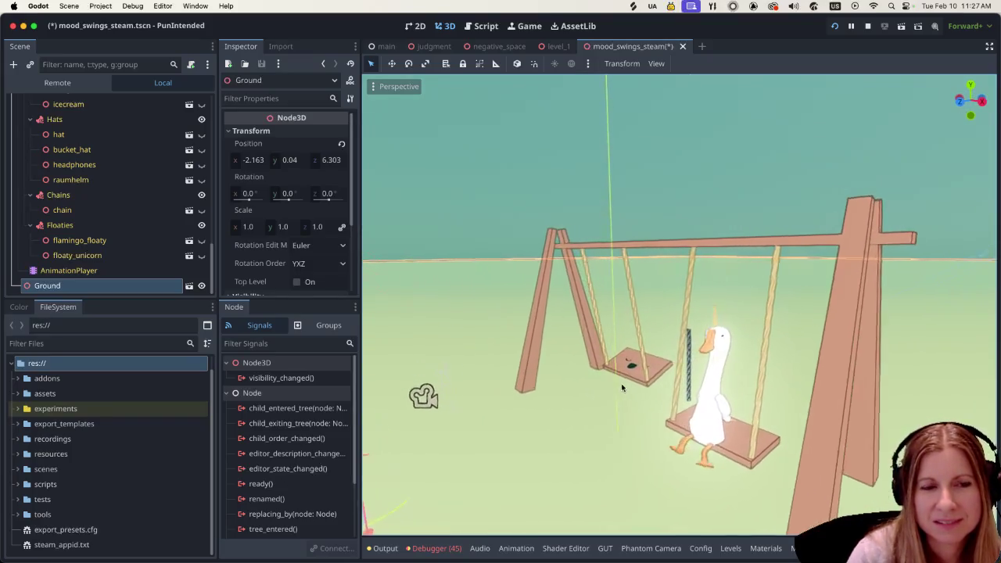
{"action": "scroll", "coordinate": [748, 379], "scroll_direction": "left", "scroll_amount": 10}
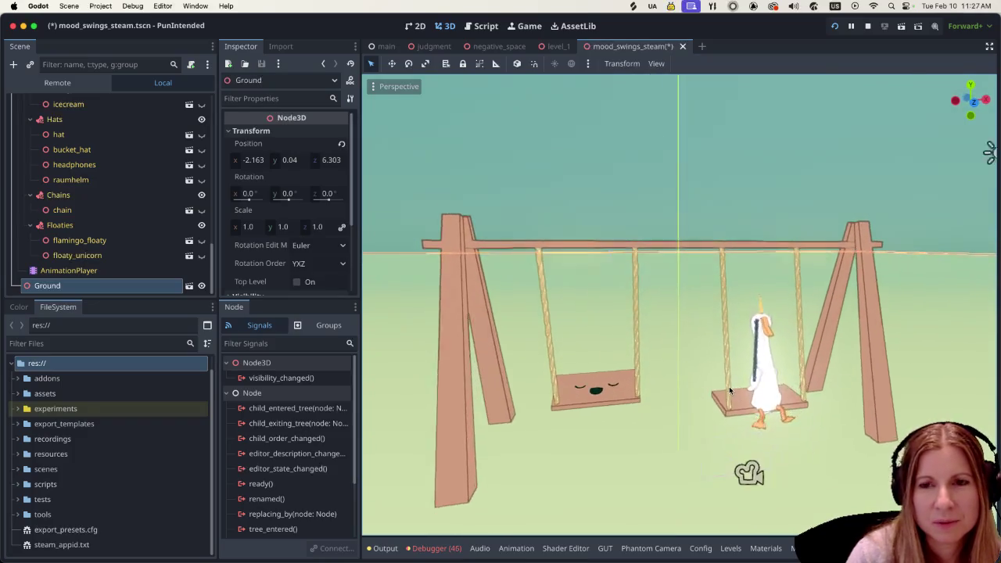
{"action": "scroll", "coordinate": [676, 389], "scroll_direction": "left", "scroll_amount": 5}
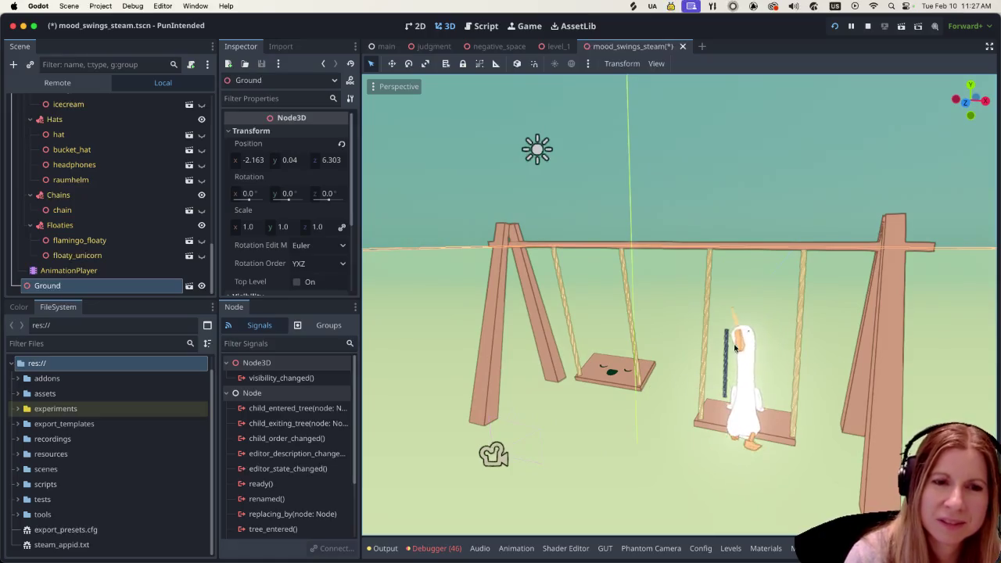
{"action": "scroll", "coordinate": [745, 378], "scroll_direction": "left", "scroll_amount": 2}
{"action": "scroll", "coordinate": [745, 378], "scroll_direction": "left", "scroll_amount": 15}
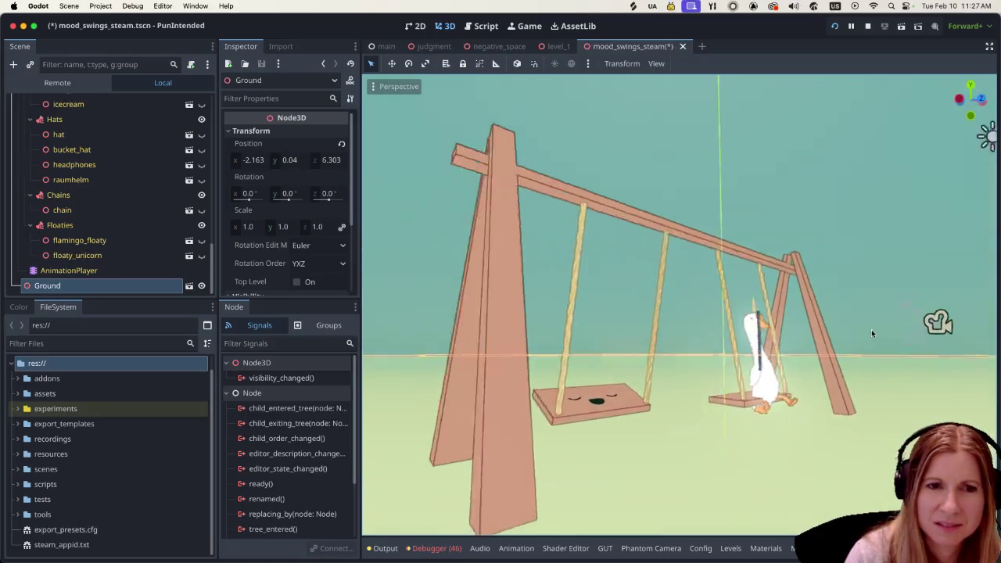
{"action": "scroll", "coordinate": [657, 354], "scroll_direction": "right", "scroll_amount": 3}
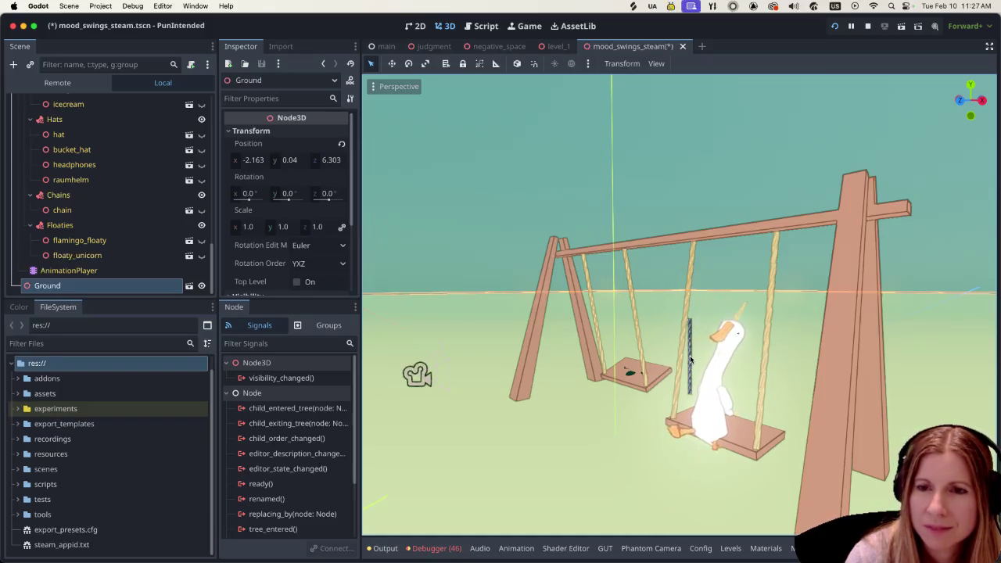
{"action": "scroll", "coordinate": [646, 397], "scroll_direction": "right", "scroll_amount": 5}
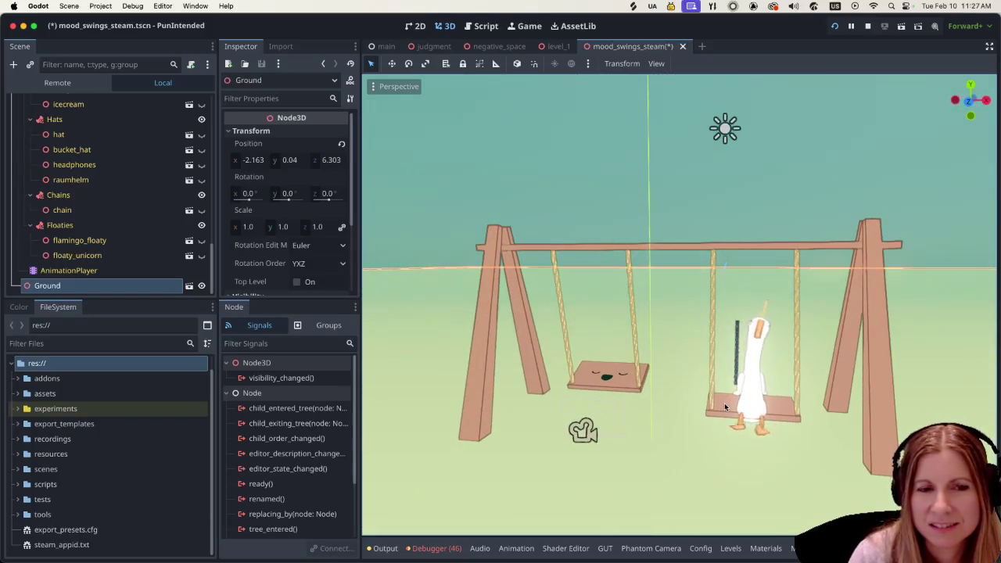
{"action": "scroll", "coordinate": [724, 407], "scroll_direction": "up", "scroll_amount": 5}
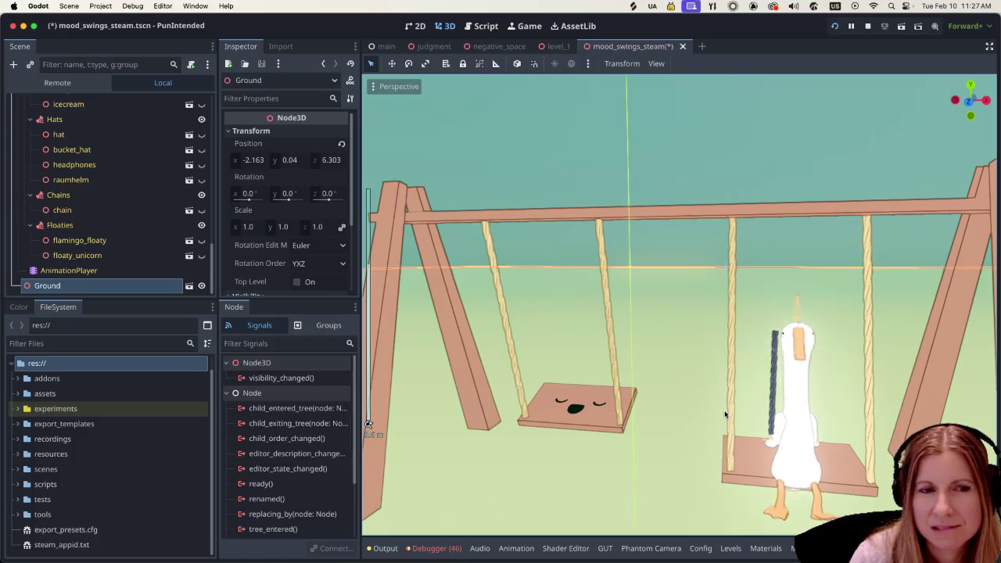
{"action": "scroll", "coordinate": [723, 414], "scroll_direction": "down", "scroll_amount": 3}
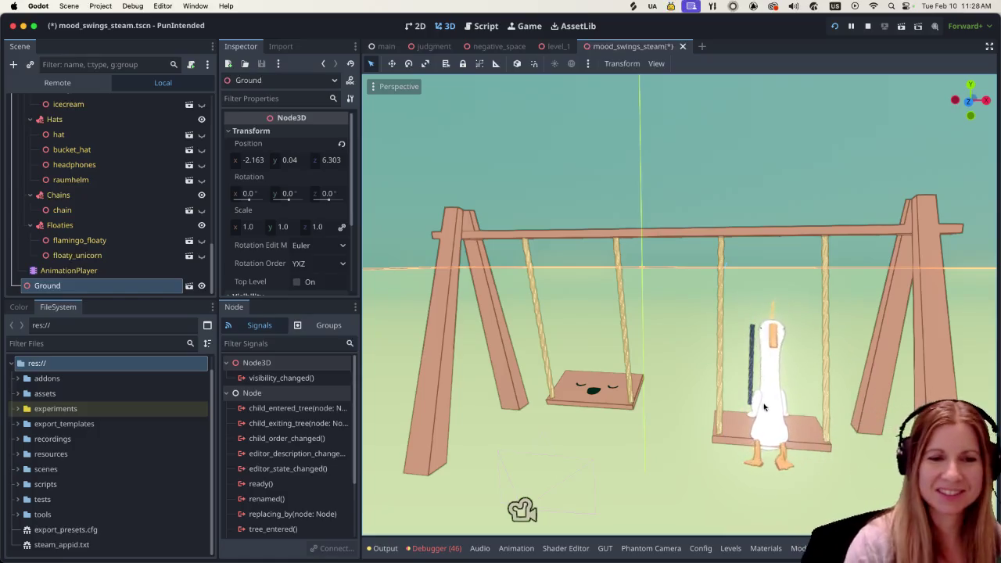
{"action": "mouse_move", "coordinate": [746, 414]}
{"action": "left_mouse_down"}
{"action": "mouse_move", "coordinate": [810, 412]}
{"action": "mouse_move", "coordinate": [792, 409]}
{"action": "left_mouse_up"}
{"action": "scroll", "coordinate": [810, 412], "scroll_direction": "down", "scroll_amount": 3}
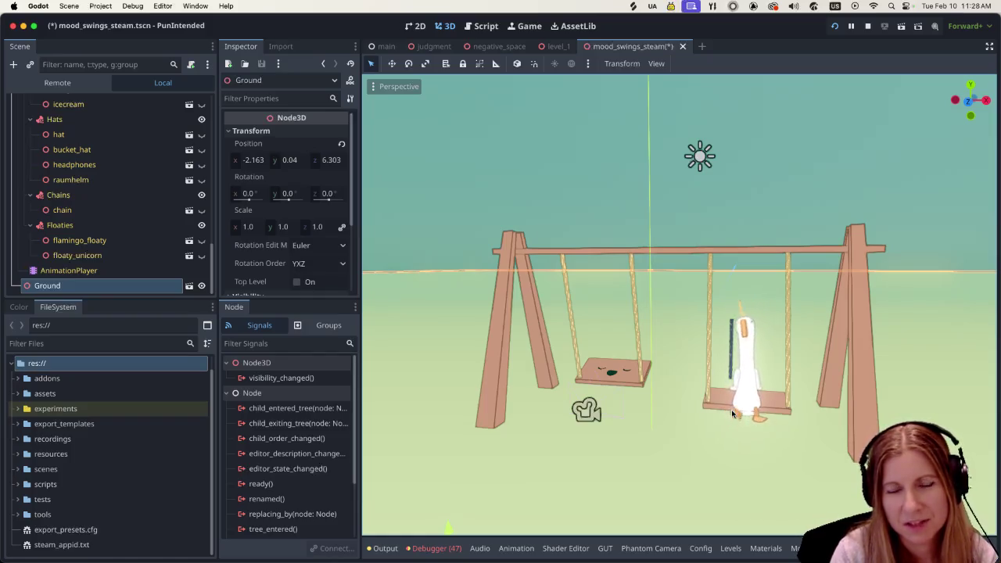
{"action": "scroll", "coordinate": [773, 410], "scroll_direction": "left", "scroll_amount": 3}
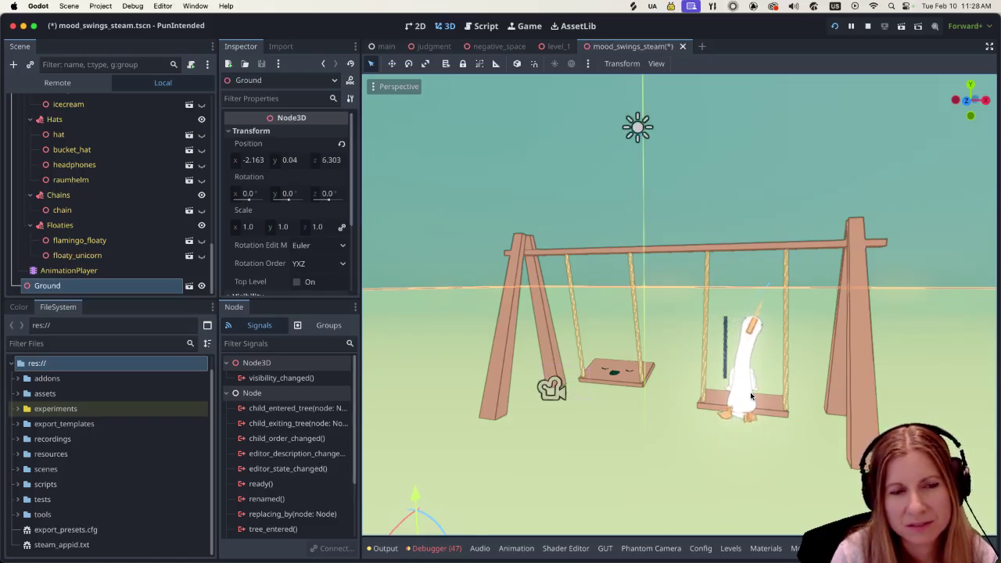
{"action": "scroll", "coordinate": [750, 392], "scroll_direction": "up", "scroll_amount": 3}
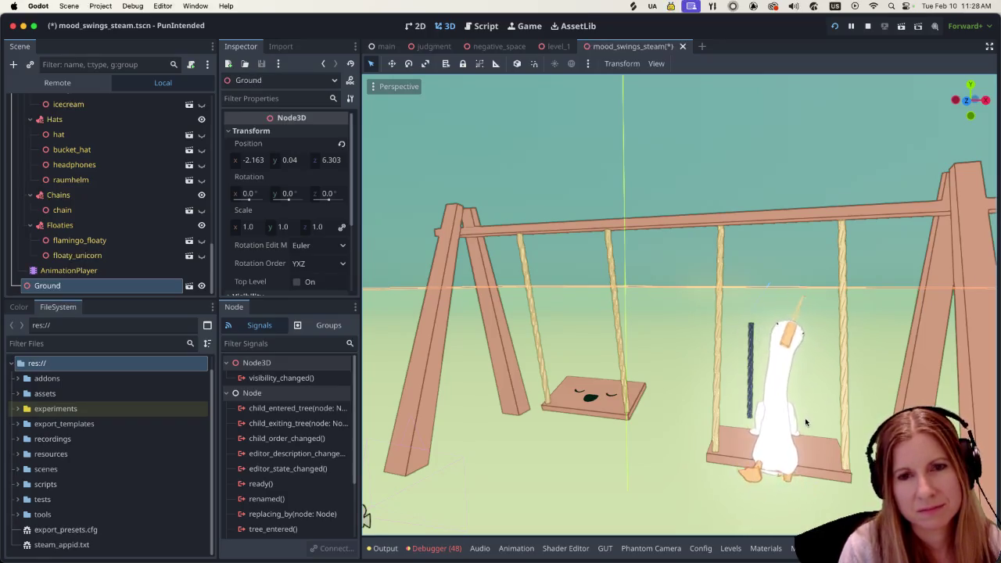
{"action": "scroll", "coordinate": [805, 417], "scroll_direction": "down", "scroll_amount": 5}
{"action": "scroll", "coordinate": [798, 422], "scroll_direction": "up", "scroll_amount": 3}
{"action": "scroll", "coordinate": [798, 422], "scroll_direction": "up", "scroll_amount": 3}
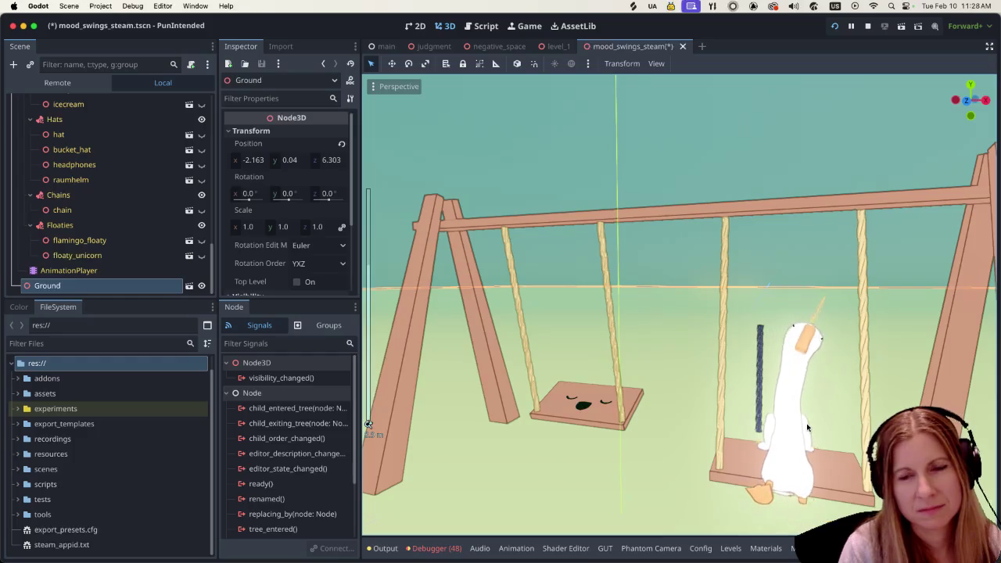
{"action": "scroll", "coordinate": [806, 423], "scroll_direction": "down", "scroll_amount": 1}
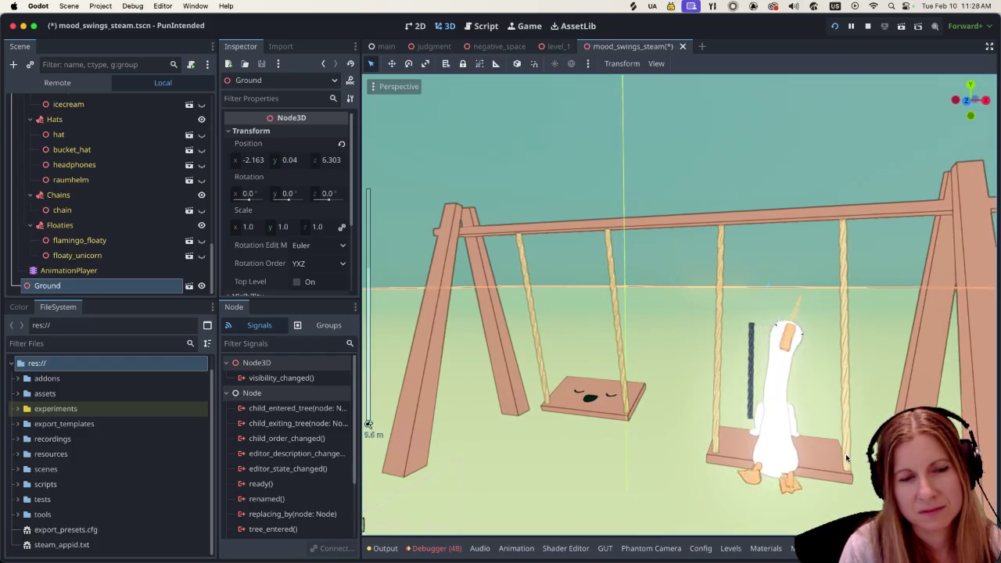
{"action": "scroll", "coordinate": [821, 437], "scroll_direction": "down", "scroll_amount": 2}
{"action": "scroll", "coordinate": [841, 435], "scroll_direction": "up", "scroll_amount": 3}
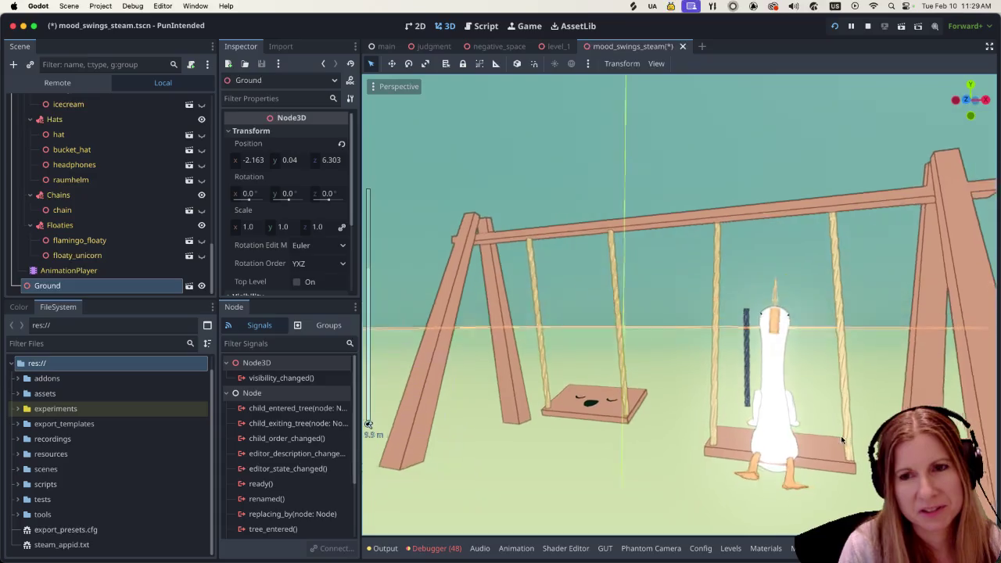
{"action": "scroll", "coordinate": [842, 464], "scroll_direction": "down", "scroll_amount": 5}
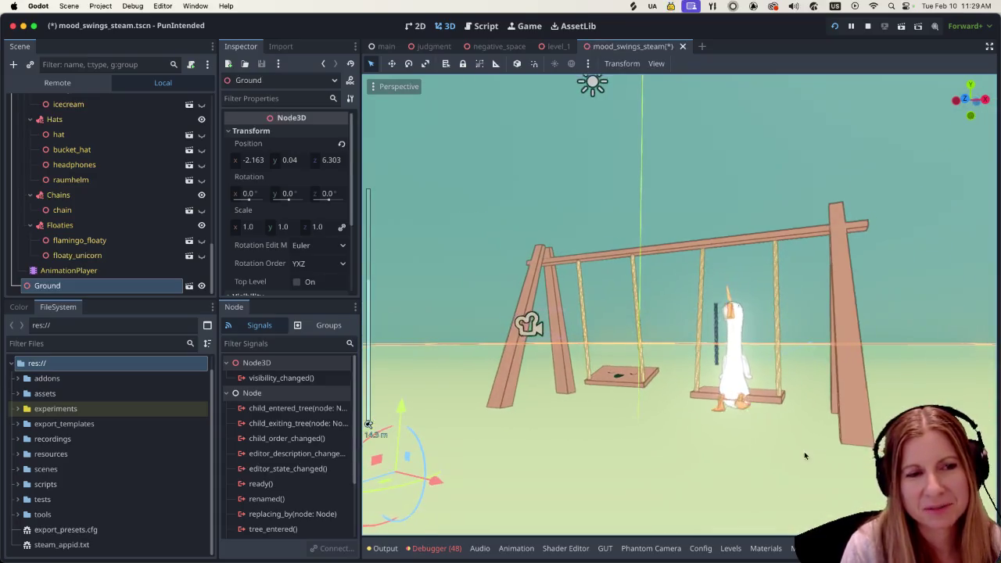
{"action": "scroll", "coordinate": [806, 457], "scroll_direction": "up", "scroll_amount": 2}
{"action": "scroll", "coordinate": [817, 457], "scroll_direction": "up", "scroll_amount": 3}
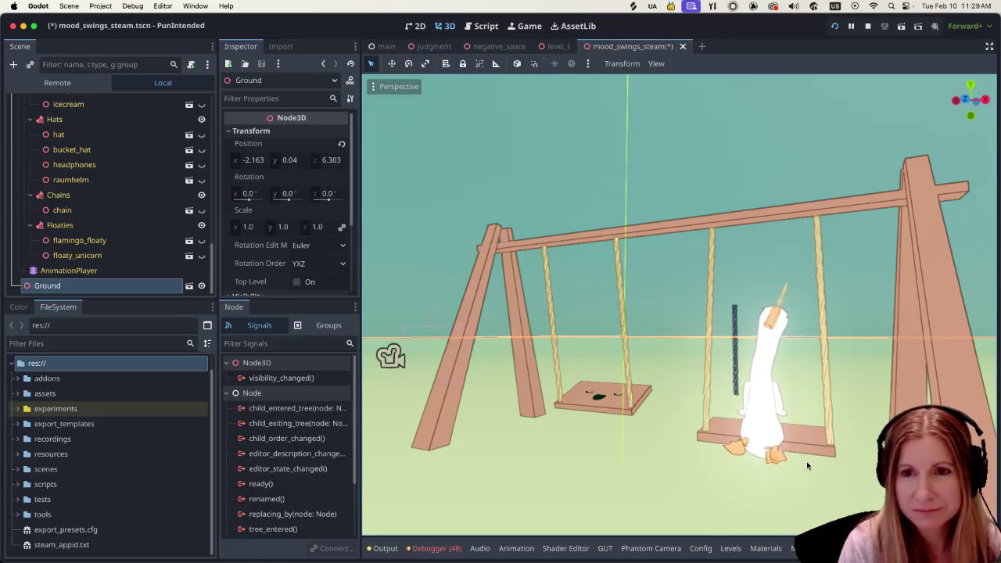
{"action": "scroll", "coordinate": [814, 464], "scroll_direction": "down", "scroll_amount": 3}
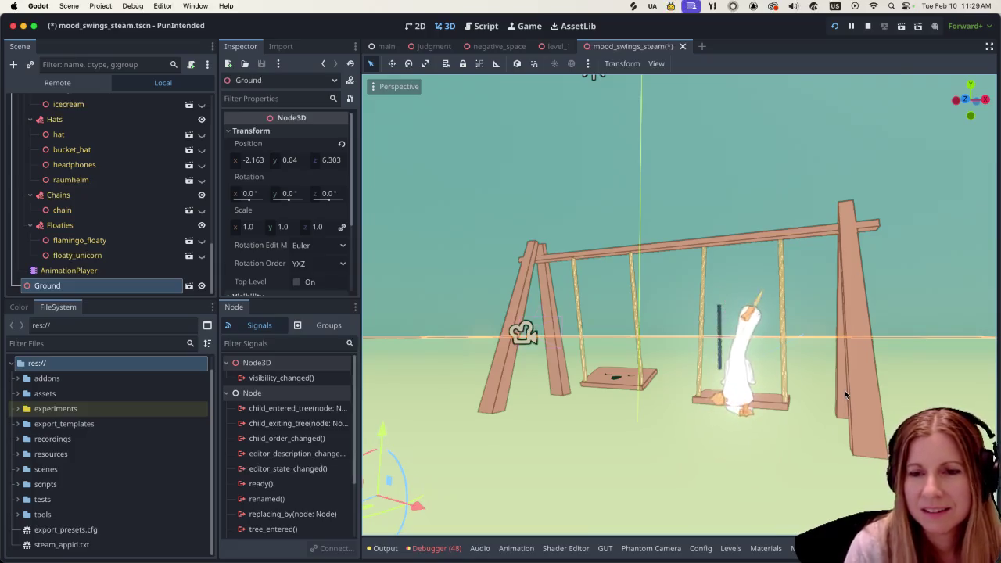
{"action": "mouse_move", "coordinate": [844, 390]}
{"action": "left_mouse_down"}
{"action": "mouse_move", "coordinate": [662, 403]}
{"action": "mouse_move", "coordinate": [830, 382]}
{"action": "mouse_move", "coordinate": [818, 398]}
{"action": "left_mouse_up"}
{"action": "scroll", "coordinate": [821, 400], "scroll_direction": "up", "scroll_amount": 3}
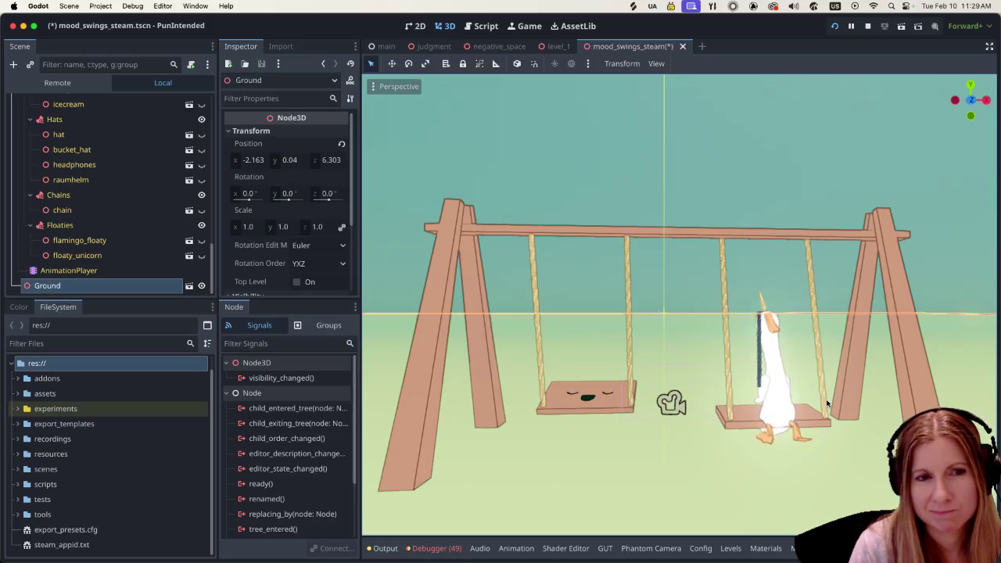
{"action": "scroll", "coordinate": [827, 403], "scroll_direction": "down", "scroll_amount": 2}
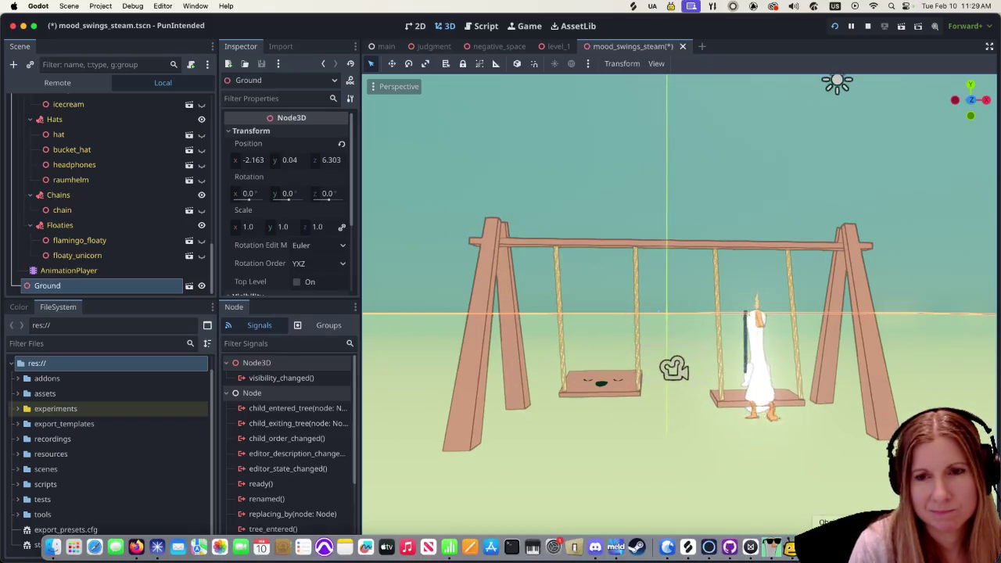
{"action": "left_click", "coordinate": [729, 546]}
Pan the Mood Swings drawing, then switch to Firefox's swing-set flips video.
{"action": "scroll", "coordinate": [676, 333], "scroll_direction": "right", "scroll_amount": 2}
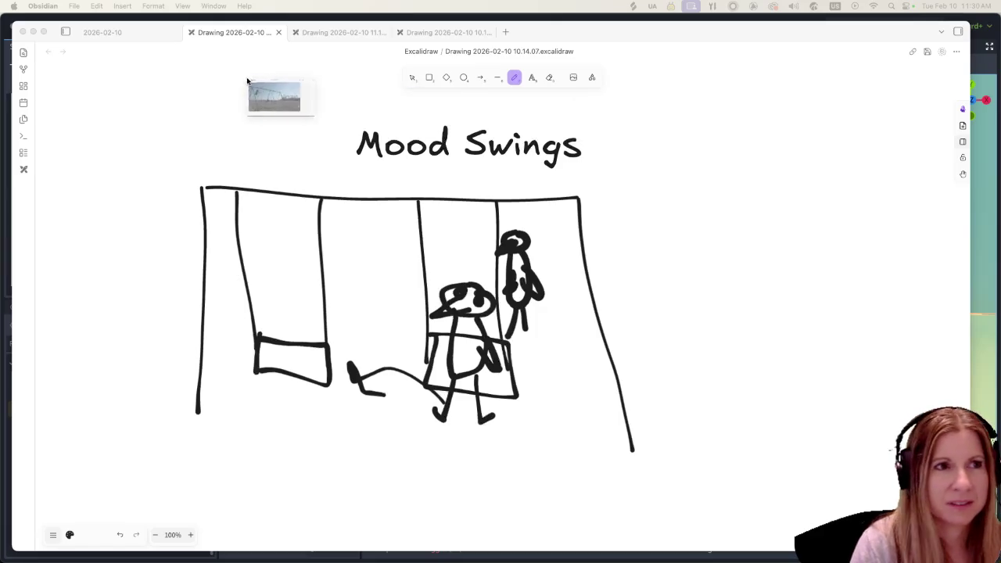
{"action": "key", "text": "super+Tab"}
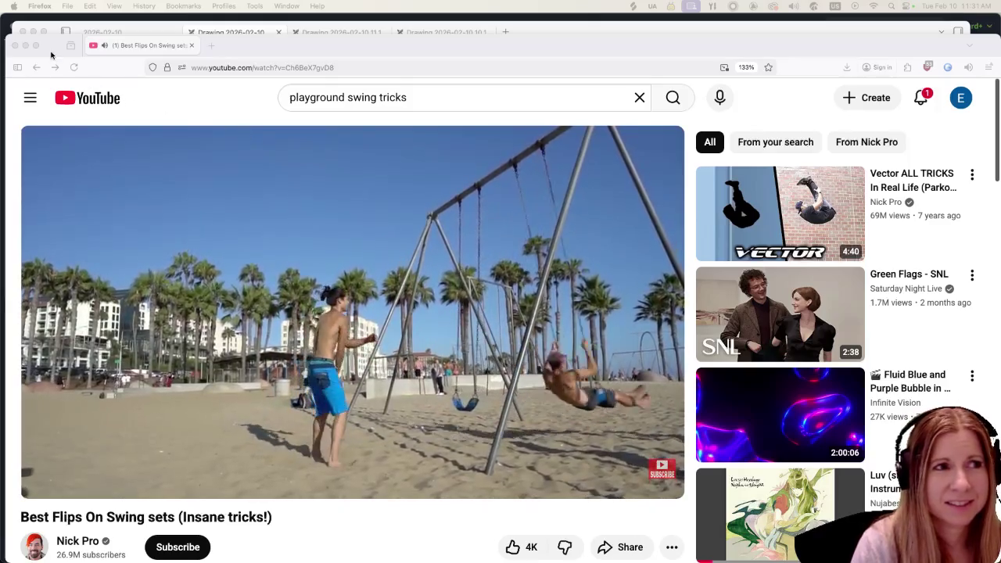
Pause the 'Best Flips On Swing sets' video and minimize Firefox.
{"action": "left_click", "coordinate": [47, 58]}
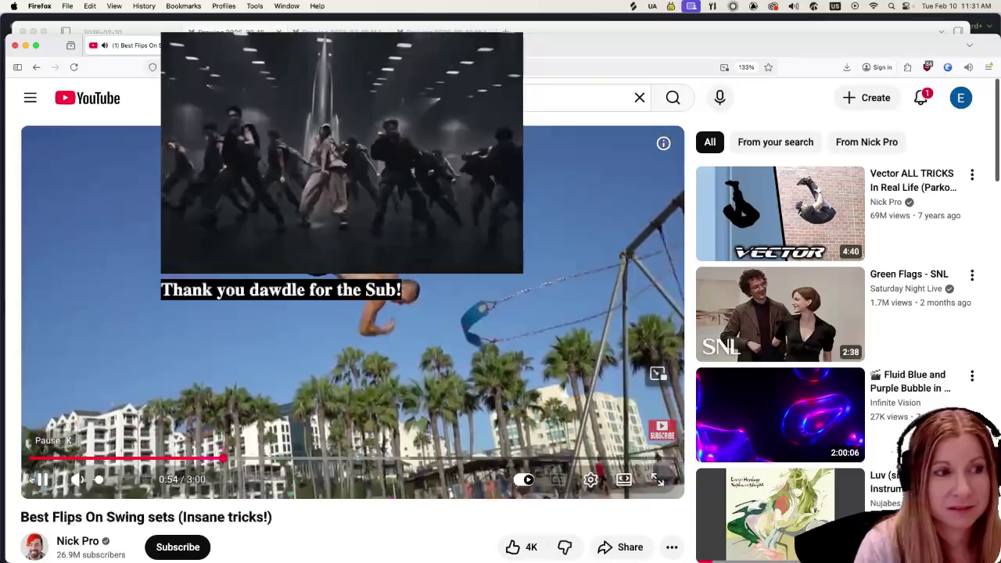
{"action": "left_click", "coordinate": [42, 479]}
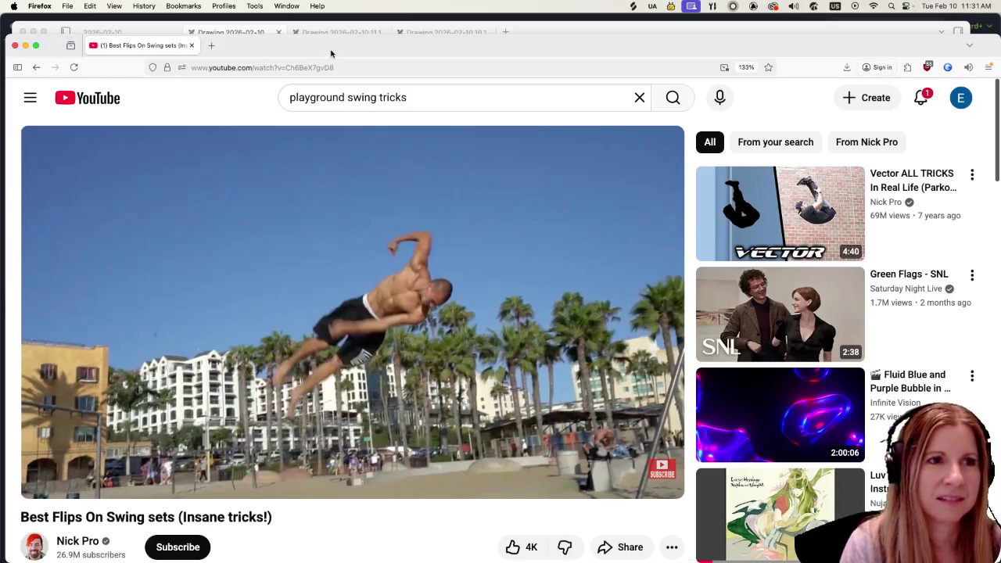
{"action": "double_click", "coordinate": [298, 45]}
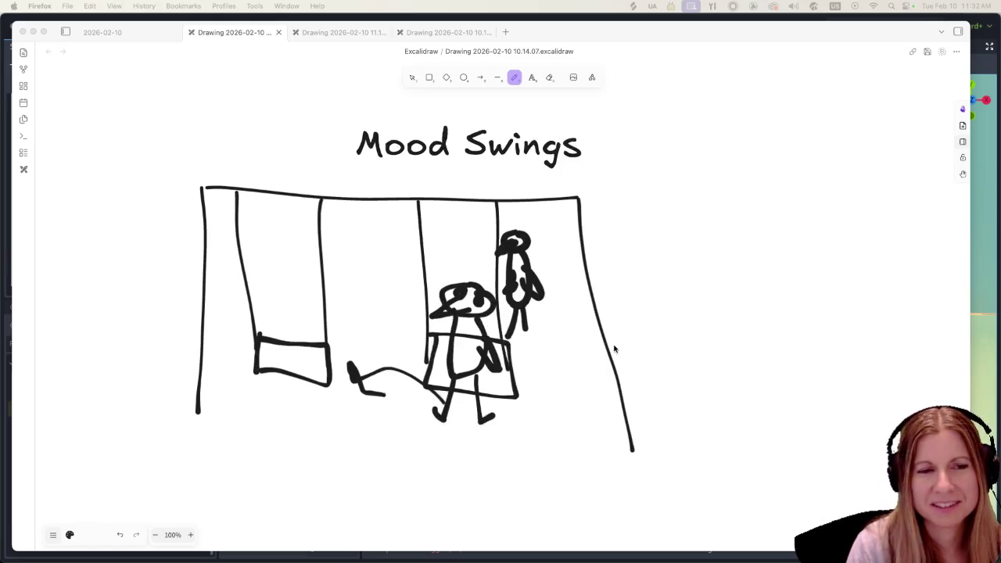
Pan the Mood Swings canvas slightly and make the Obsidian drawing window active.
{"action": "scroll", "coordinate": [673, 299], "scroll_direction": "down", "scroll_amount": 2}
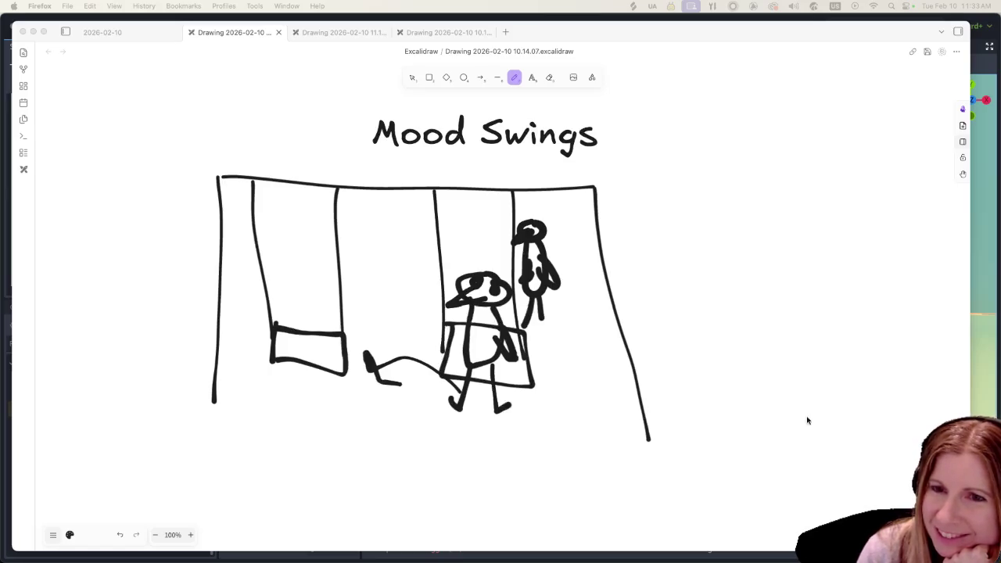
{"action": "left_click", "coordinate": [860, 374]}
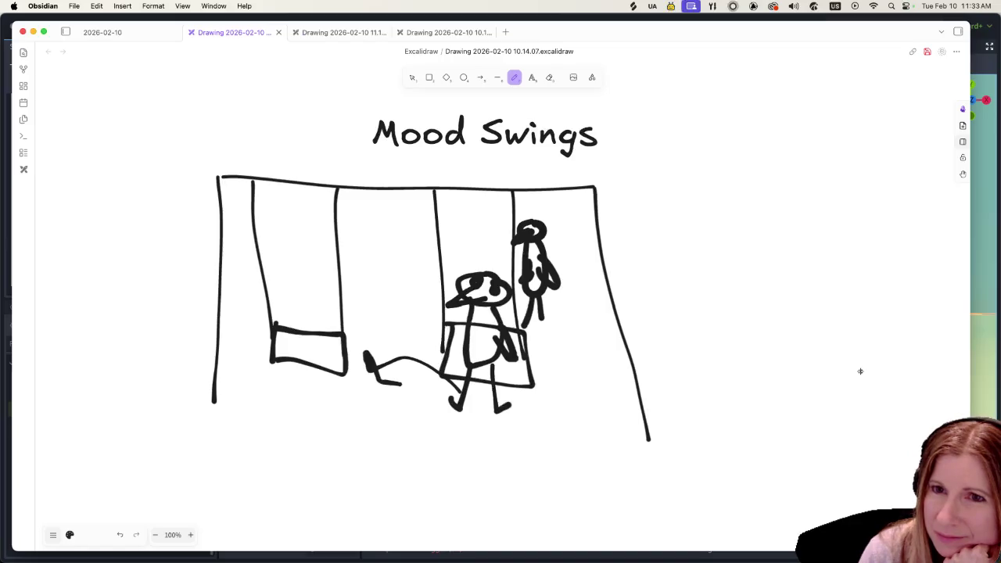
{"action": "left_click", "coordinate": [860, 371]}
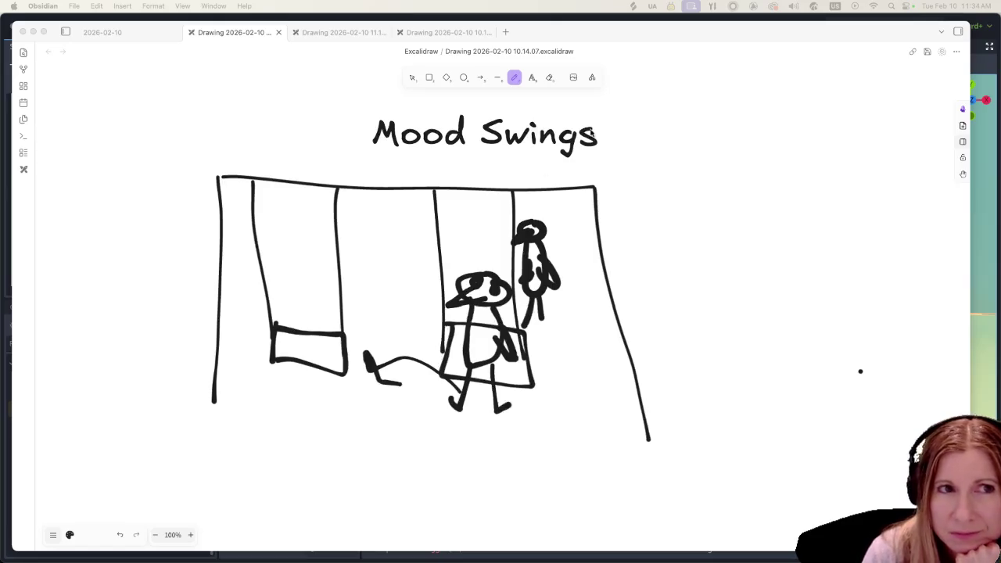
{"action": "left_click", "coordinate": [597, 117]}
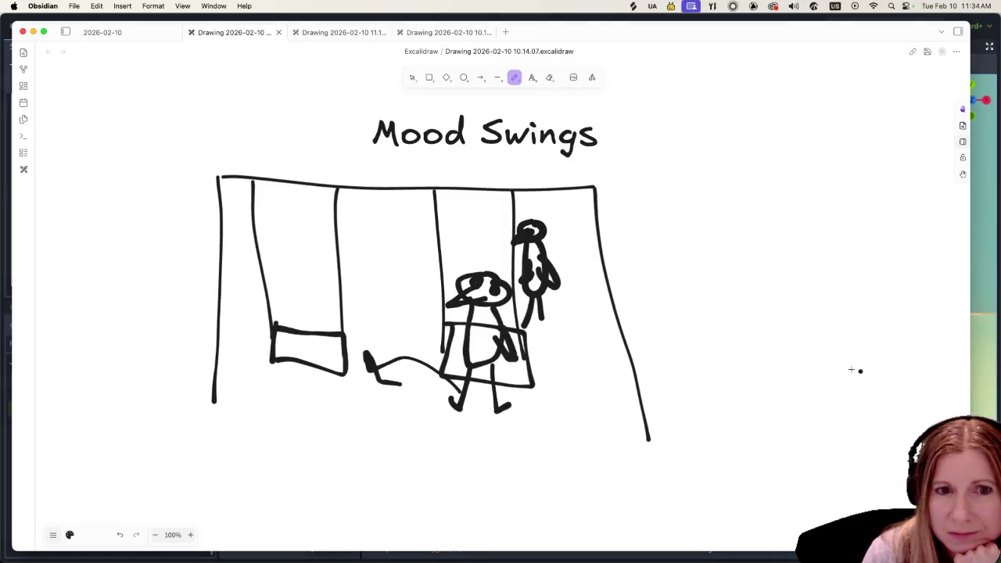
{"action": "left_click", "coordinate": [550, 76]}
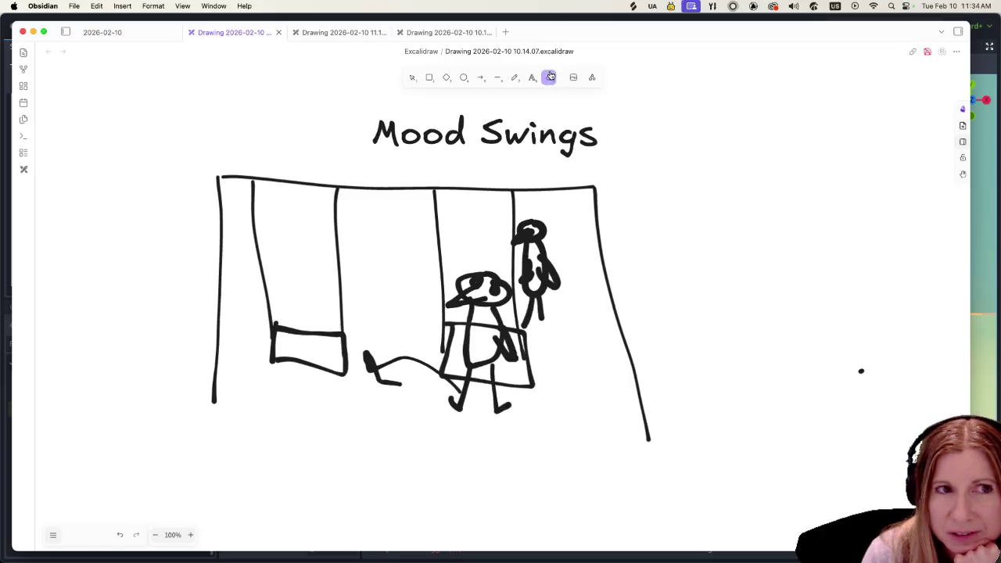
{"action": "left_click", "coordinate": [861, 371]}
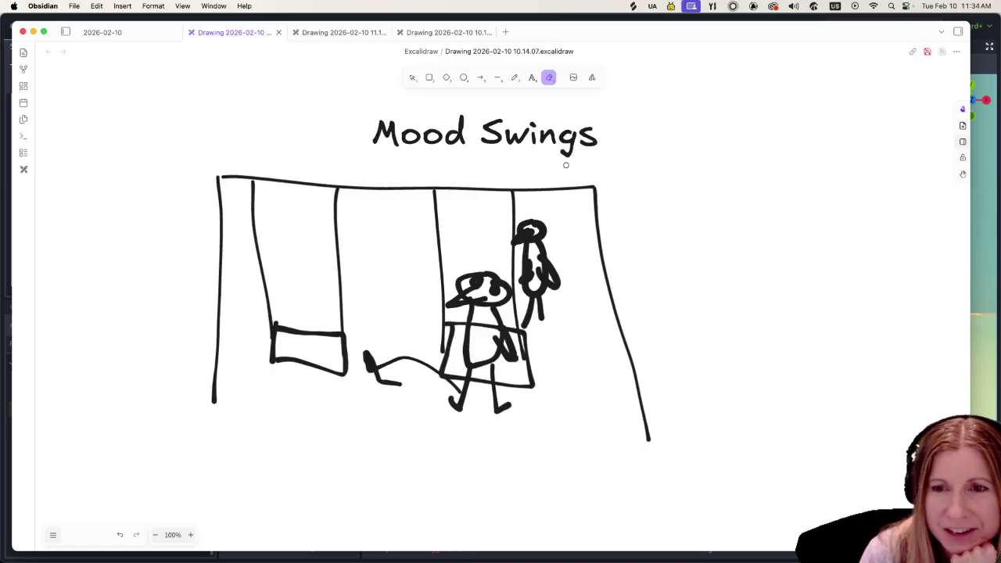
{"action": "left_click", "coordinate": [514, 78]}
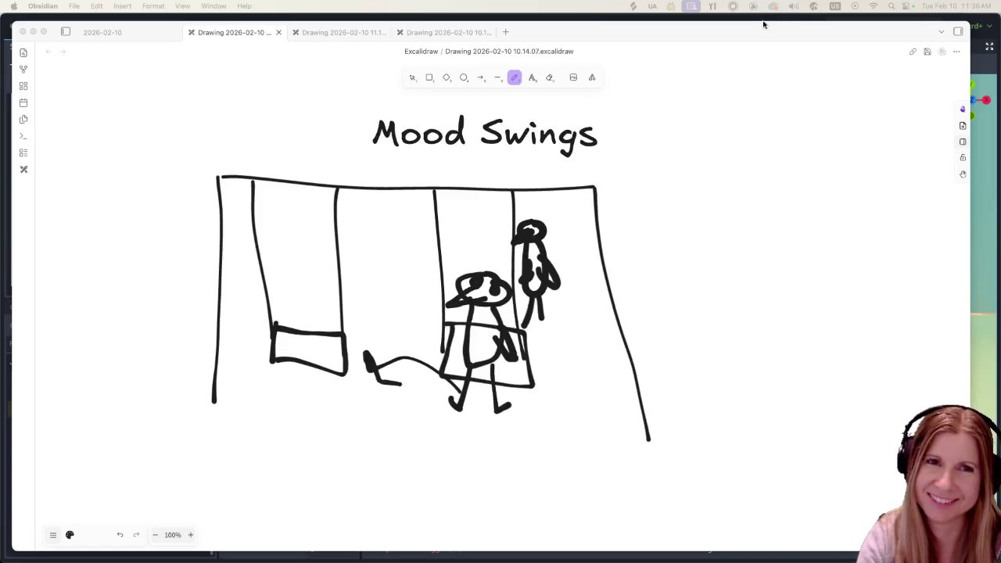
Write a note right of the swings: 'friend pushes friend', 'tricks in the air', 'keep friend happy with good swing momentum'.
{"action": "left_click_drag", "start_coordinate": [749, 32], "coordinate": [747, 24]}
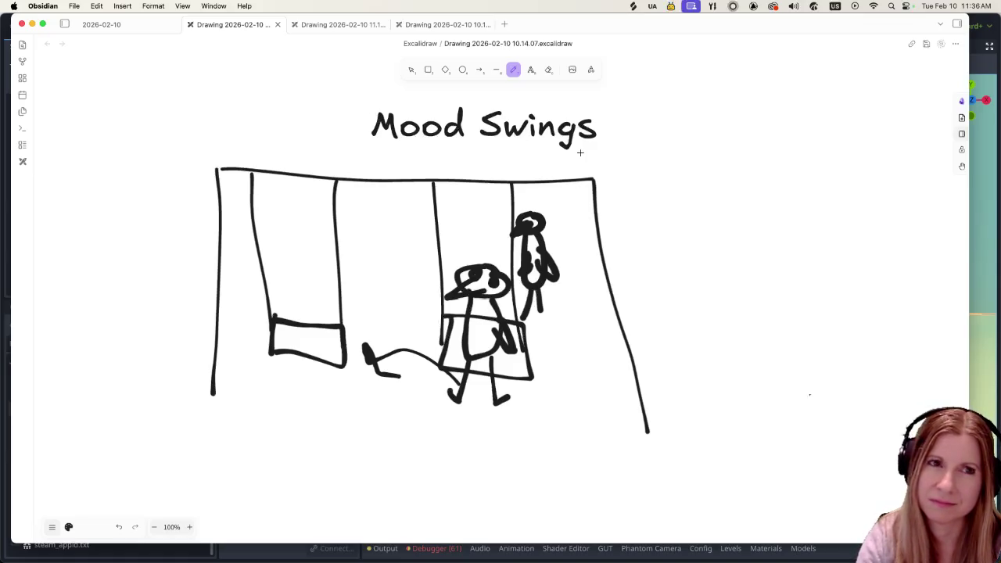
{"action": "left_click", "coordinate": [531, 70]}
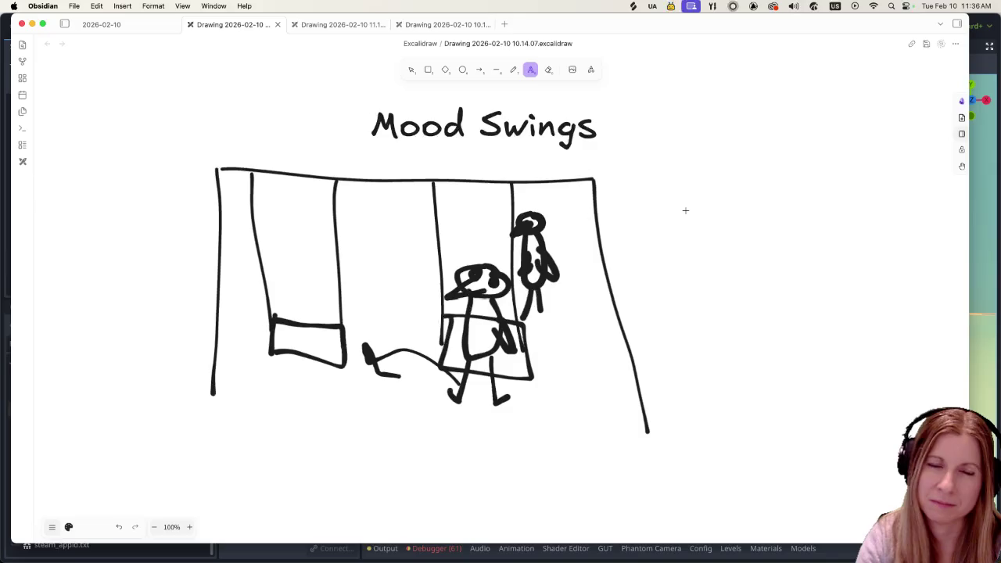
{"action": "left_click", "coordinate": [685, 210]}
{"action": "type", "text": "frien"}
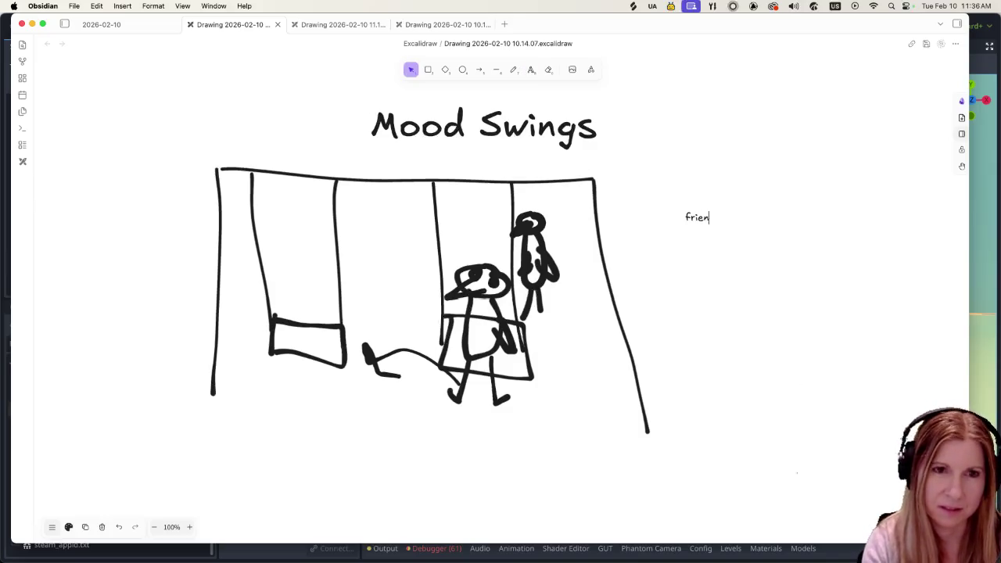
{"action": "type", "text": "d pushes friend"}
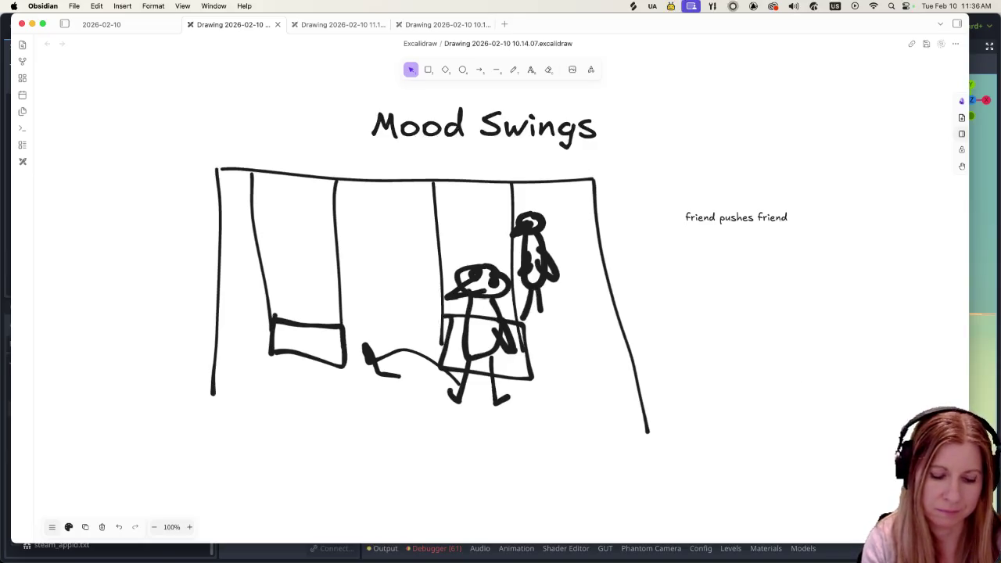
{"action": "type", "text": "tricks in the air"}
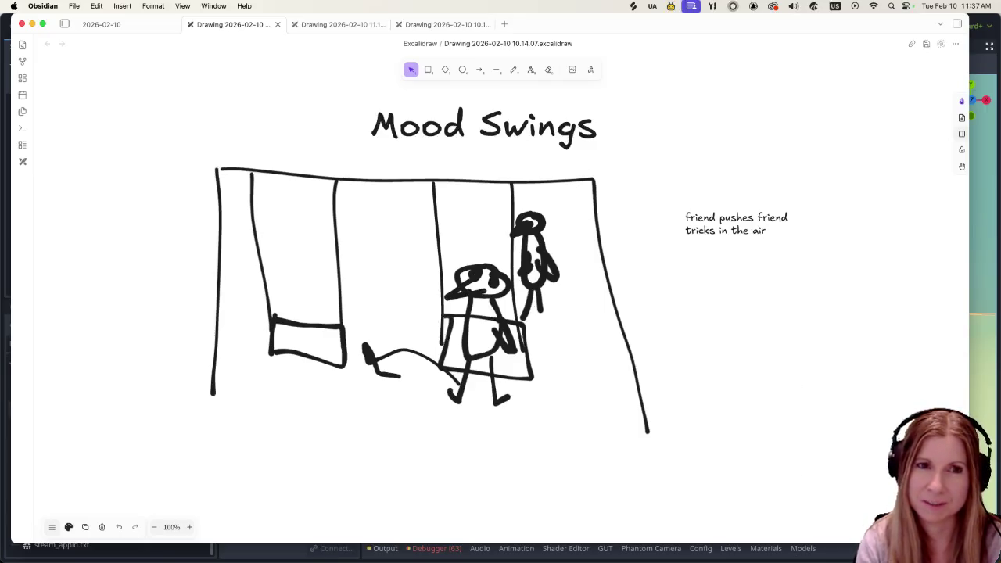
{"action": "type", "text": "keep friend"}
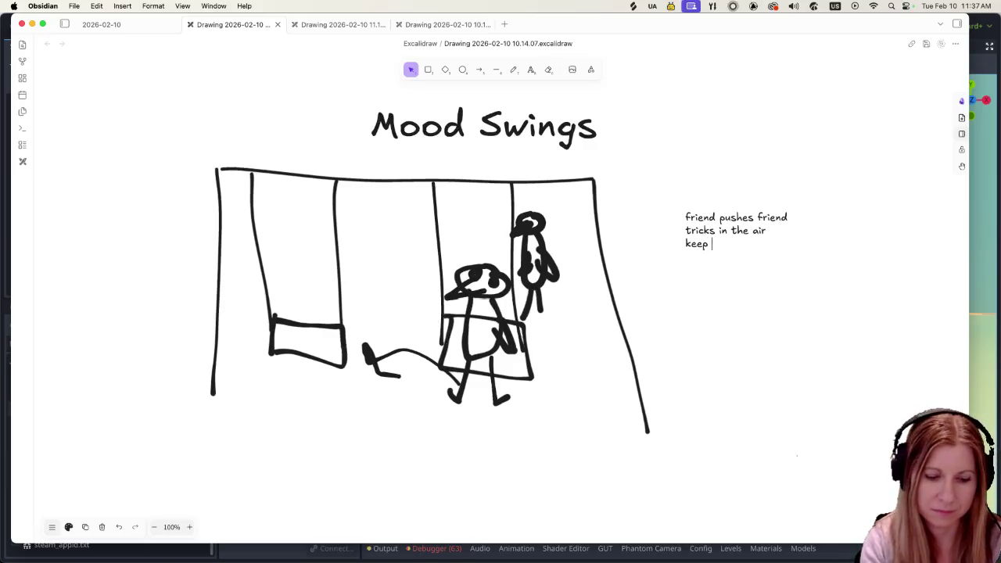
{"action": "type", "text": " happy"}
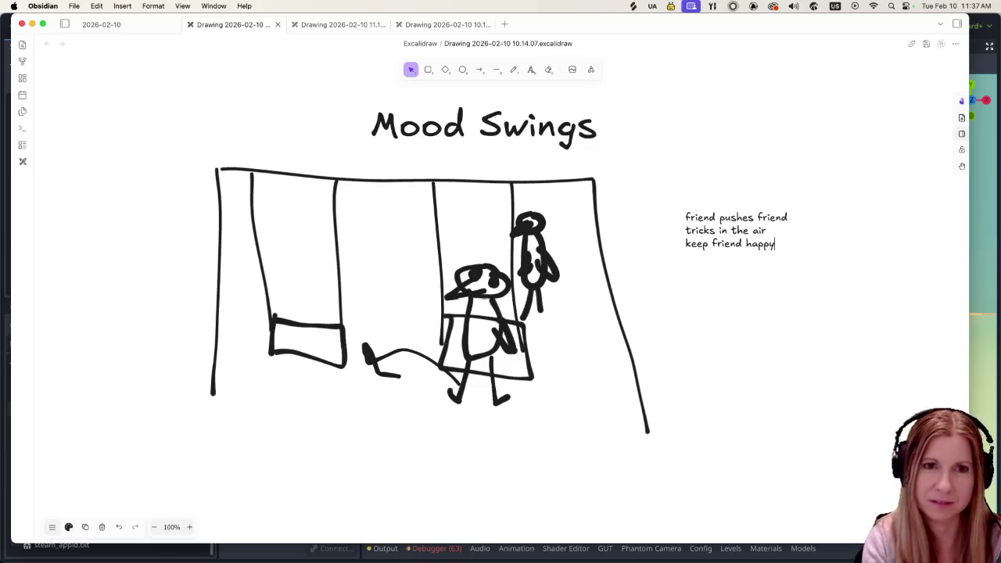
{"action": "type", "text": " with good"}
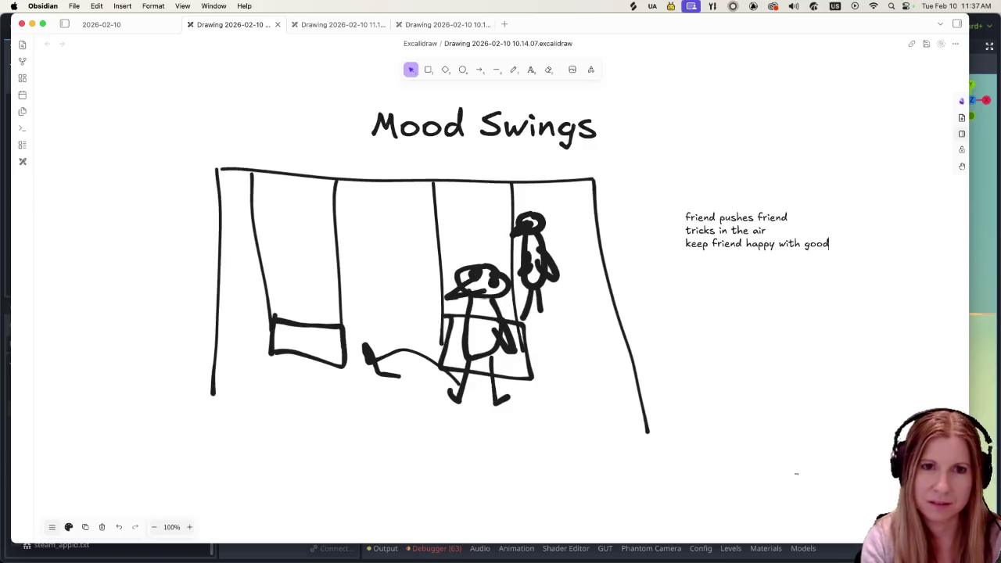
{"action": "type", "text": " swing momentum"}
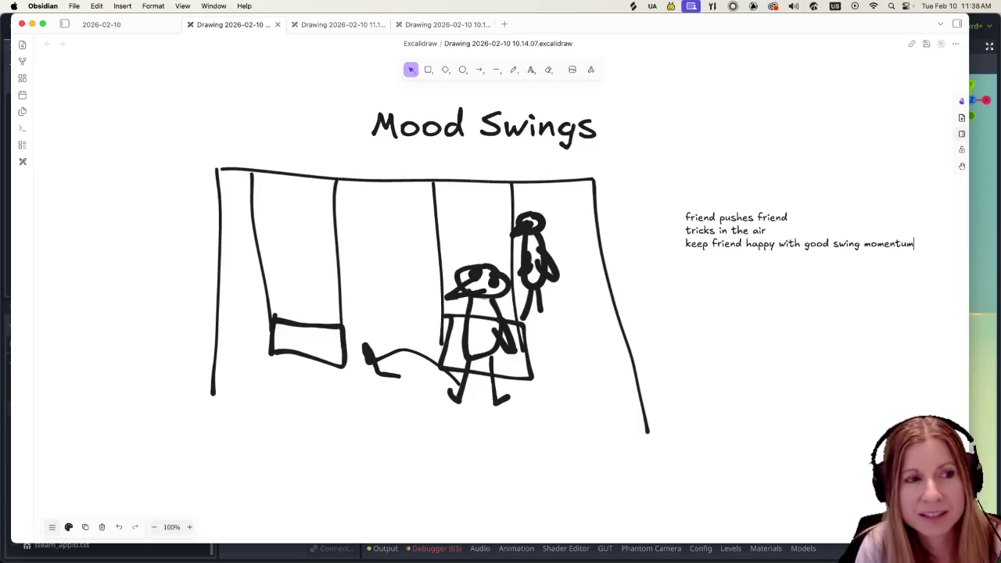
{"action": "left_click", "coordinate": [976, 366]}
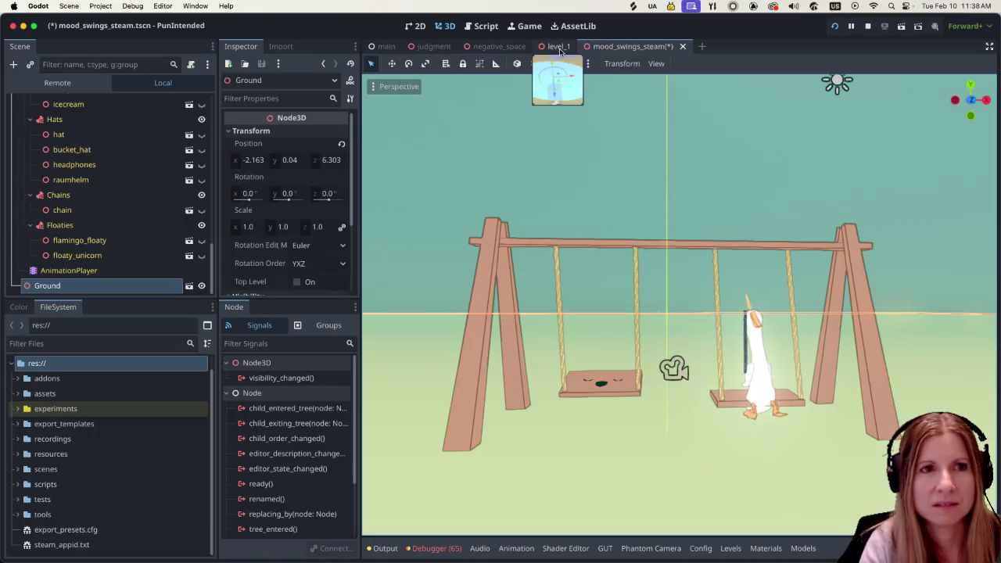
Open the level_1 scene in Godot and tilt and zoom the 3D view along the bird-lined road.
{"action": "left_click", "coordinate": [558, 47]}
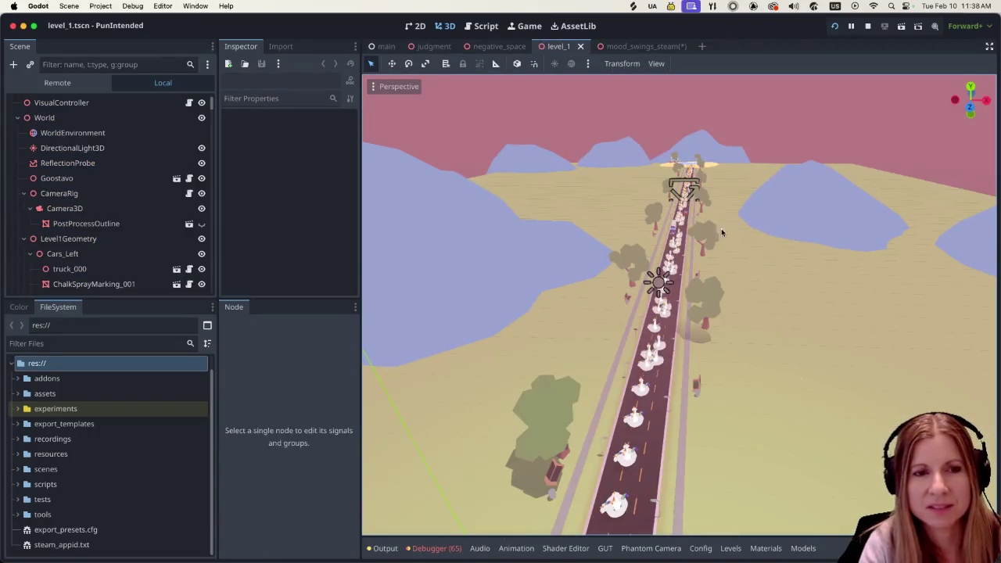
{"action": "mouse_move", "coordinate": [787, 285]}
{"action": "left_mouse_down"}
{"action": "mouse_move", "coordinate": [791, 168]}
{"action": "mouse_move", "coordinate": [816, 275]}
{"action": "left_mouse_up"}
{"action": "scroll", "coordinate": [559, 220], "scroll_direction": "up", "scroll_amount": 5}
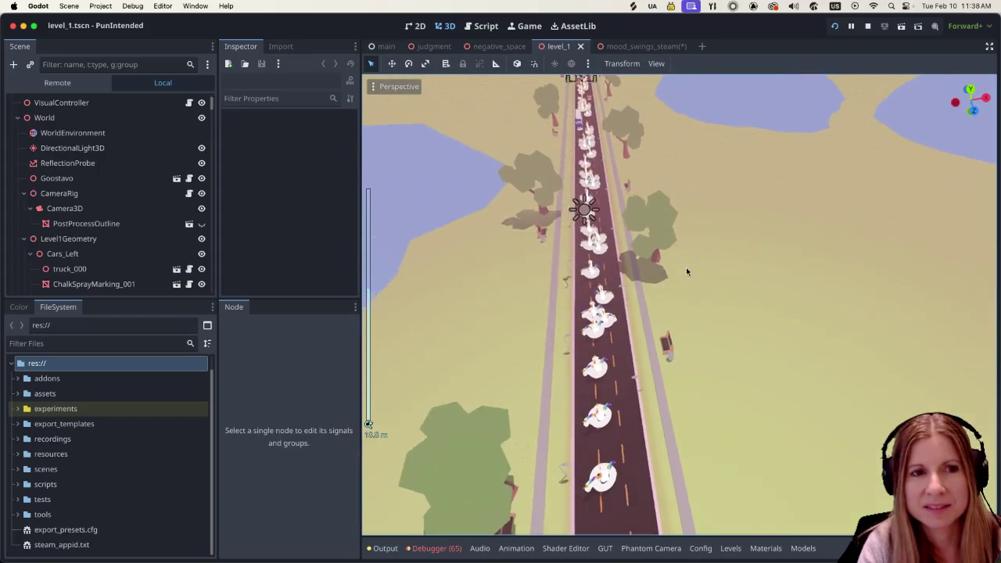
{"action": "scroll", "coordinate": [686, 267], "scroll_direction": "down", "scroll_amount": 2}
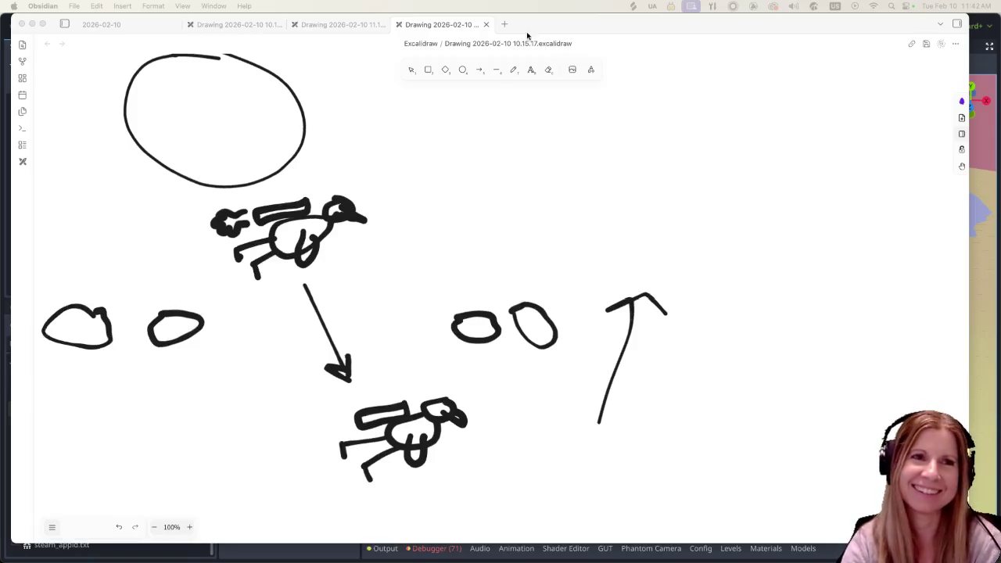
Create a new Excalidraw drawing in a new tab and type 'shadow boxing' near the top.
{"action": "left_click", "coordinate": [504, 25]}
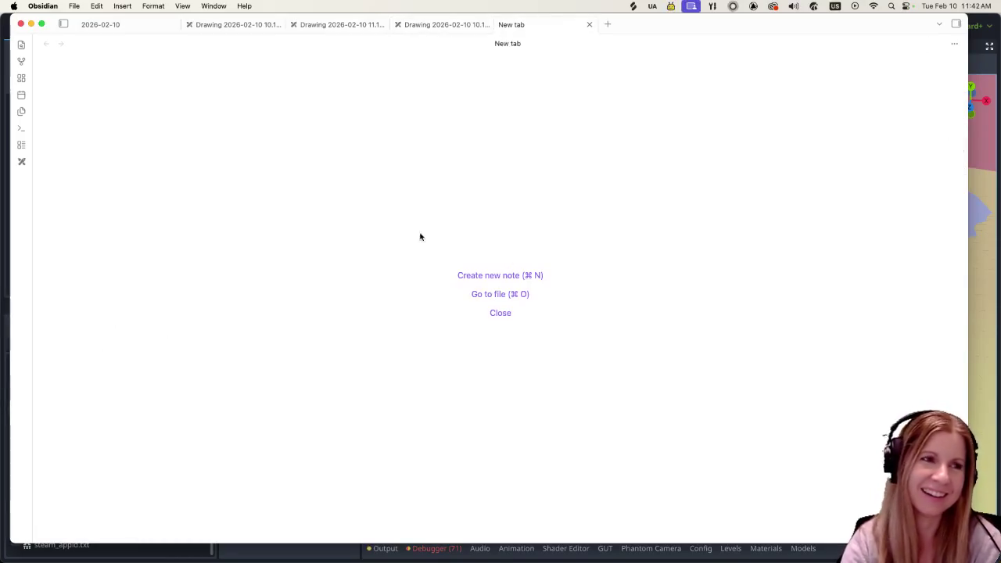
{"action": "left_click", "coordinate": [21, 162]}
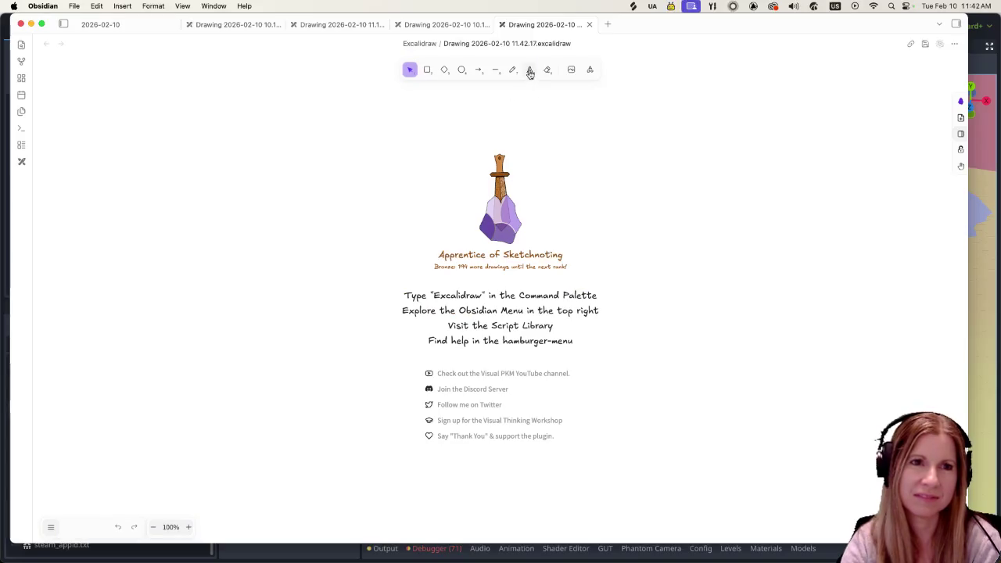
{"action": "left_click", "coordinate": [529, 70]}
{"action": "left_click", "coordinate": [464, 140]}
{"action": "type", "text": "shadow boxing"}
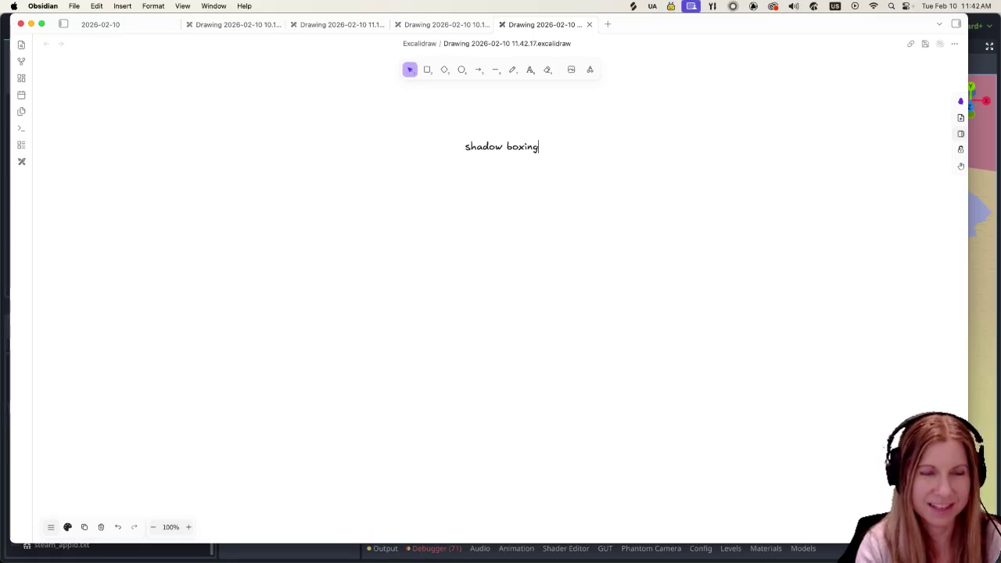
{"action": "left_click", "coordinate": [495, 168]}
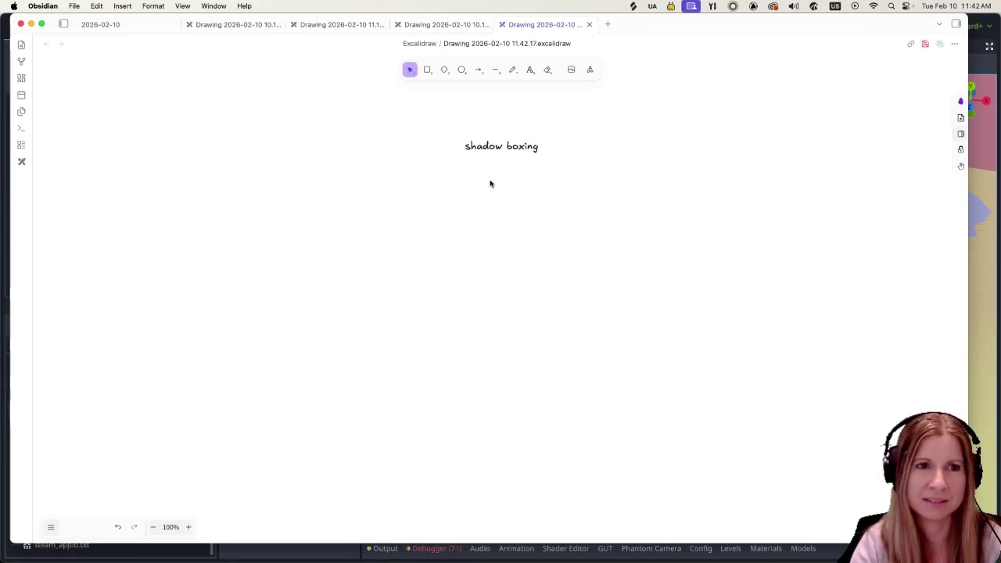
Enlarge the shadow boxing title and position it across the top of the canvas.
{"action": "left_click", "coordinate": [477, 147]}
{"action": "mouse_move", "coordinate": [541, 155]}
{"action": "left_mouse_down"}
{"action": "mouse_move", "coordinate": [782, 313]}
{"action": "mouse_move", "coordinate": [227, 109]}
{"action": "mouse_move", "coordinate": [235, 105]}
{"action": "mouse_move", "coordinate": [215, 115]}
{"action": "mouse_move", "coordinate": [440, 190]}
{"action": "left_mouse_up"}
{"action": "mouse_move", "coordinate": [700, 218]}
{"action": "left_mouse_down"}
{"action": "mouse_move", "coordinate": [349, 158]}
{"action": "mouse_move", "coordinate": [334, 143]}
{"action": "left_mouse_up"}
{"action": "left_click_drag", "start_coordinate": [278, 113], "coordinate": [384, 130]}
{"action": "left_click_drag", "start_coordinate": [481, 161], "coordinate": [405, 141]}
{"action": "left_click", "coordinate": [420, 349]}
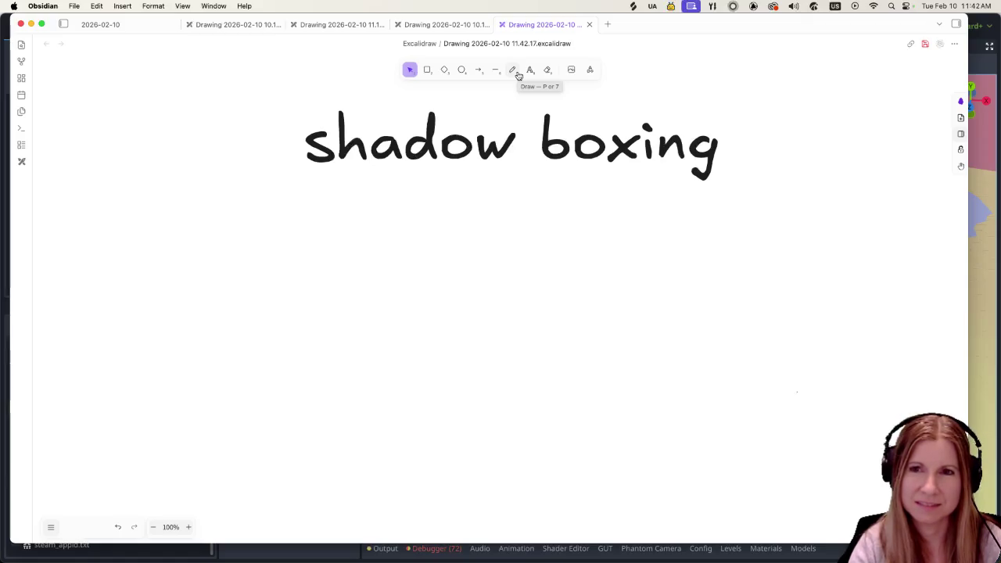
Freehand a standing bird with head, beak, eye, arm and legs.
{"action": "left_click", "coordinate": [512, 70]}
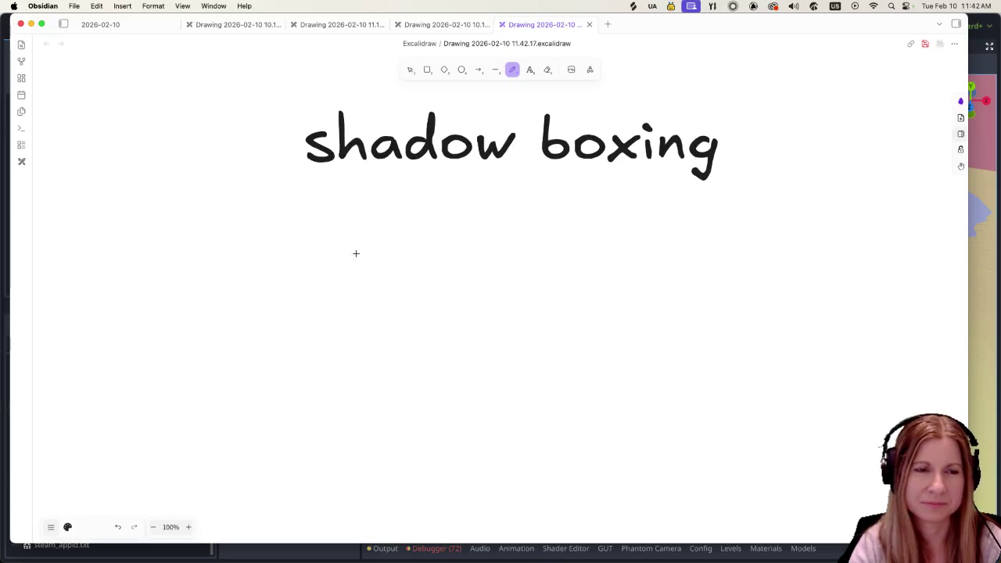
{"action": "mouse_move", "coordinate": [370, 256]}
{"action": "left_mouse_down"}
{"action": "mouse_move", "coordinate": [332, 266]}
{"action": "mouse_move", "coordinate": [369, 297]}
{"action": "mouse_move", "coordinate": [360, 255]}
{"action": "left_mouse_up"}
{"action": "mouse_move", "coordinate": [352, 295]}
{"action": "left_mouse_down"}
{"action": "mouse_move", "coordinate": [334, 346]}
{"action": "mouse_move", "coordinate": [367, 411]}
{"action": "mouse_move", "coordinate": [369, 306]}
{"action": "mouse_move", "coordinate": [360, 295]}
{"action": "left_mouse_up"}
{"action": "mouse_move", "coordinate": [357, 345]}
{"action": "left_mouse_down"}
{"action": "mouse_move", "coordinate": [416, 316]}
{"action": "mouse_move", "coordinate": [418, 332]}
{"action": "mouse_move", "coordinate": [382, 354]}
{"action": "left_mouse_up"}
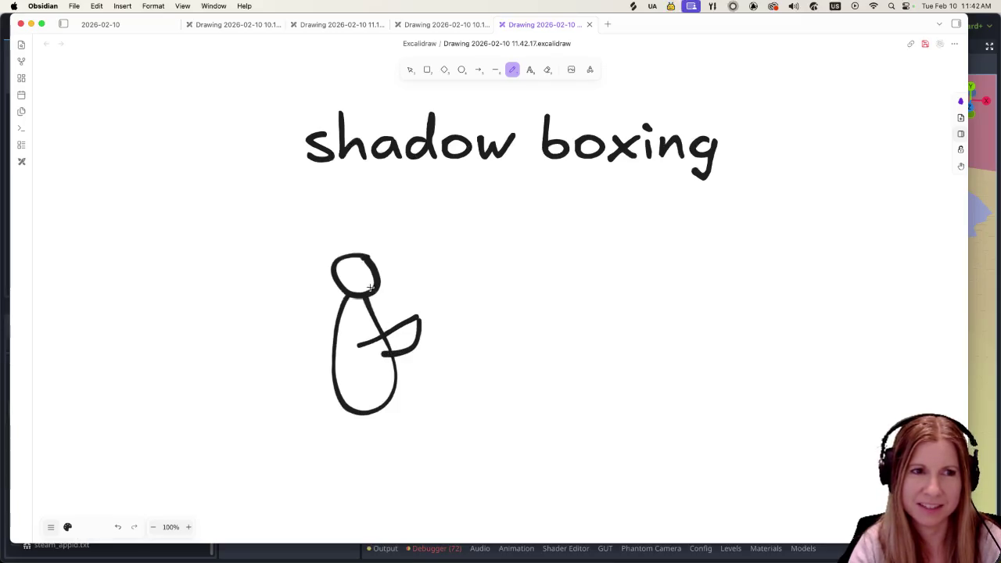
{"action": "mouse_move", "coordinate": [364, 276]}
{"action": "left_mouse_down"}
{"action": "mouse_move", "coordinate": [401, 278]}
{"action": "mouse_move", "coordinate": [361, 284]}
{"action": "left_mouse_up"}
{"action": "left_click_drag", "start_coordinate": [356, 264], "coordinate": [358, 271]}
{"action": "mouse_move", "coordinate": [357, 406]}
{"action": "left_mouse_down"}
{"action": "mouse_move", "coordinate": [362, 444]}
{"action": "mouse_move", "coordinate": [377, 426]}
{"action": "mouse_move", "coordinate": [397, 429]}
{"action": "left_mouse_up"}
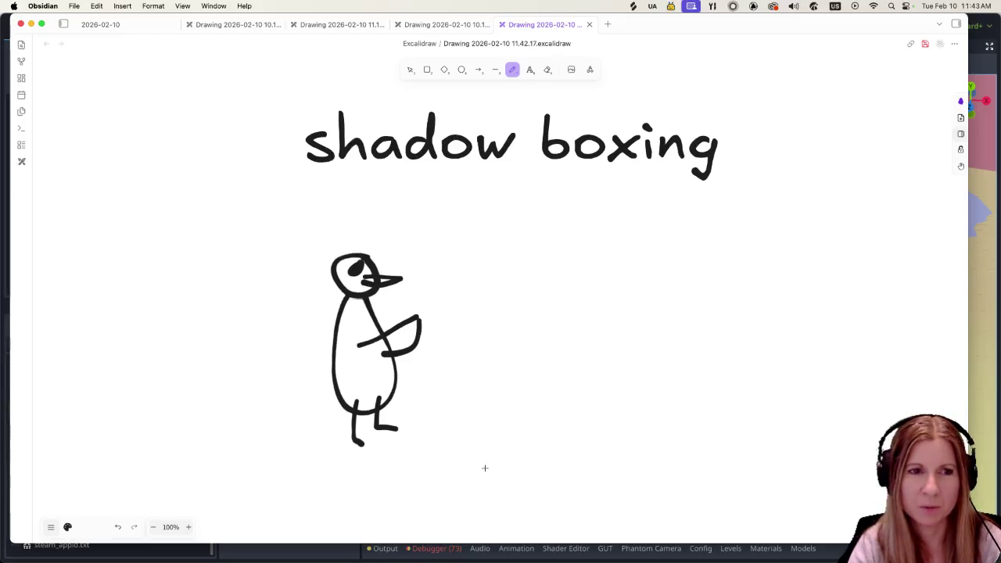
Undo a stray line and sketch a second bird lying on its back to the right.
{"action": "left_click_drag", "start_coordinate": [433, 404], "coordinate": [535, 374]}
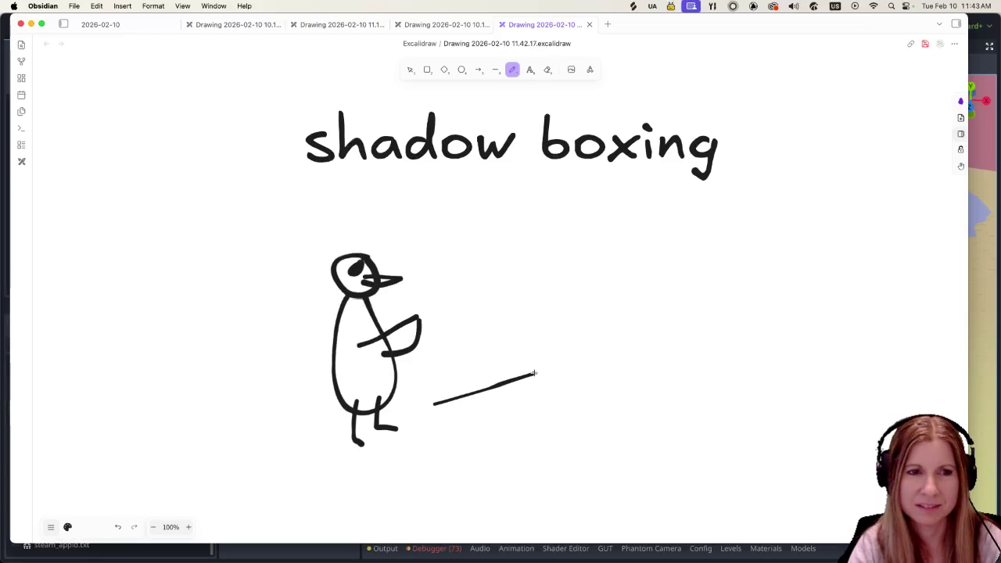
{"action": "key", "text": "super+z"}
{"action": "mouse_move", "coordinate": [551, 339]}
{"action": "left_mouse_down"}
{"action": "mouse_move", "coordinate": [445, 378]}
{"action": "mouse_move", "coordinate": [566, 372]}
{"action": "mouse_move", "coordinate": [567, 319]}
{"action": "left_mouse_up"}
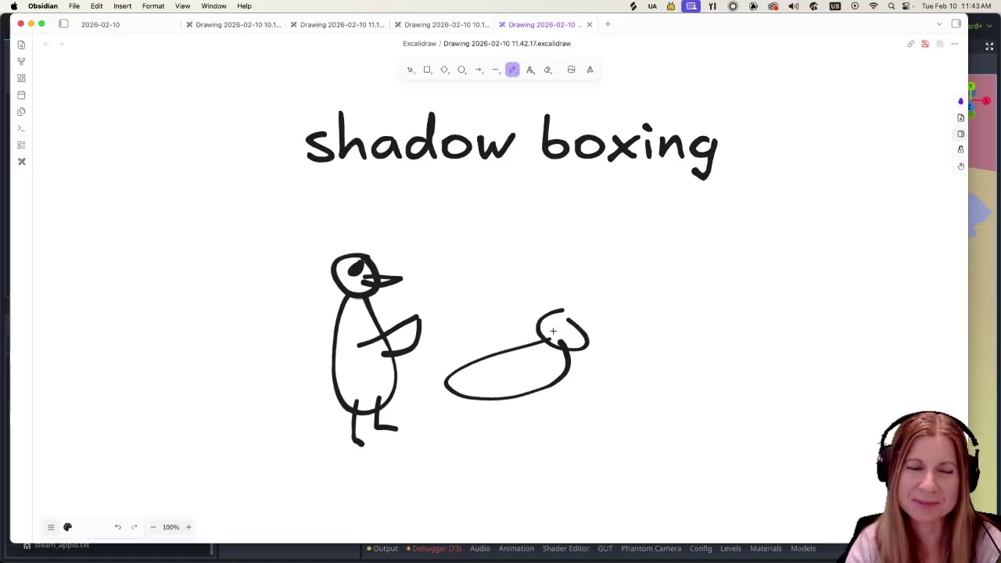
{"action": "mouse_move", "coordinate": [450, 390]}
{"action": "left_mouse_down"}
{"action": "mouse_move", "coordinate": [430, 400]}
{"action": "mouse_move", "coordinate": [460, 414]}
{"action": "mouse_move", "coordinate": [455, 421]}
{"action": "mouse_move", "coordinate": [427, 400]}
{"action": "left_mouse_up"}
{"action": "mouse_move", "coordinate": [522, 361]}
{"action": "left_mouse_down"}
{"action": "mouse_move", "coordinate": [484, 336]}
{"action": "mouse_move", "coordinate": [501, 360]}
{"action": "left_mouse_up"}
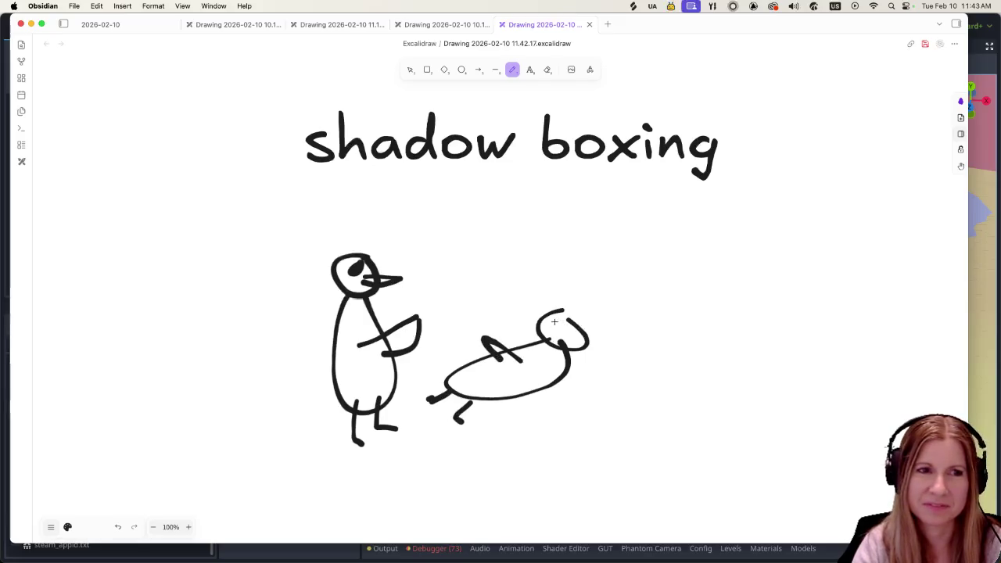
{"action": "mouse_move", "coordinate": [547, 315]}
{"action": "left_mouse_down"}
{"action": "mouse_move", "coordinate": [522, 312]}
{"action": "mouse_move", "coordinate": [544, 328]}
{"action": "left_mouse_up"}
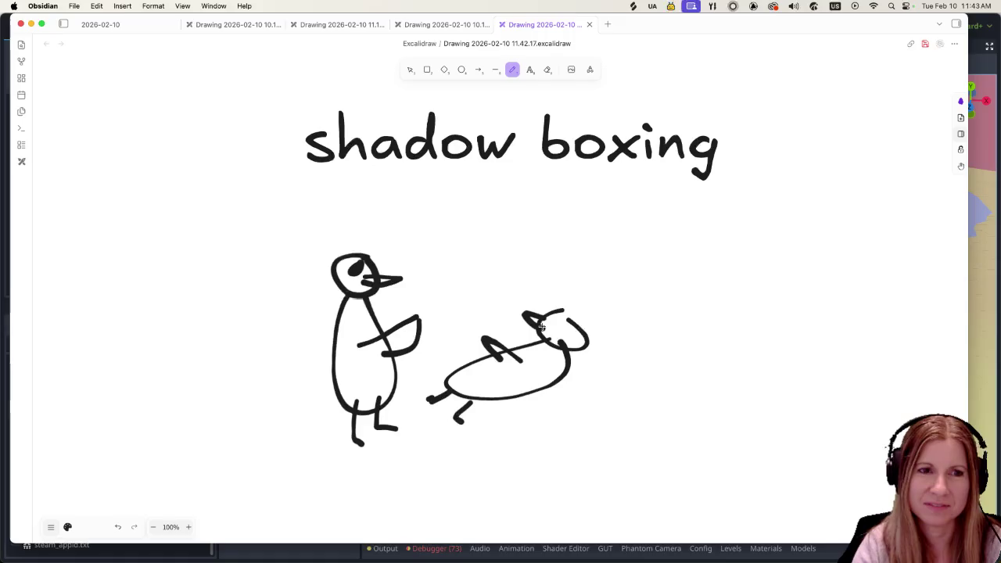
Write the text note 'call/response to punch punch jab, etc' beside the two birds.
{"action": "left_click", "coordinate": [529, 70]}
{"action": "left_click", "coordinate": [639, 234]}
{"action": "type", "text": "call"}
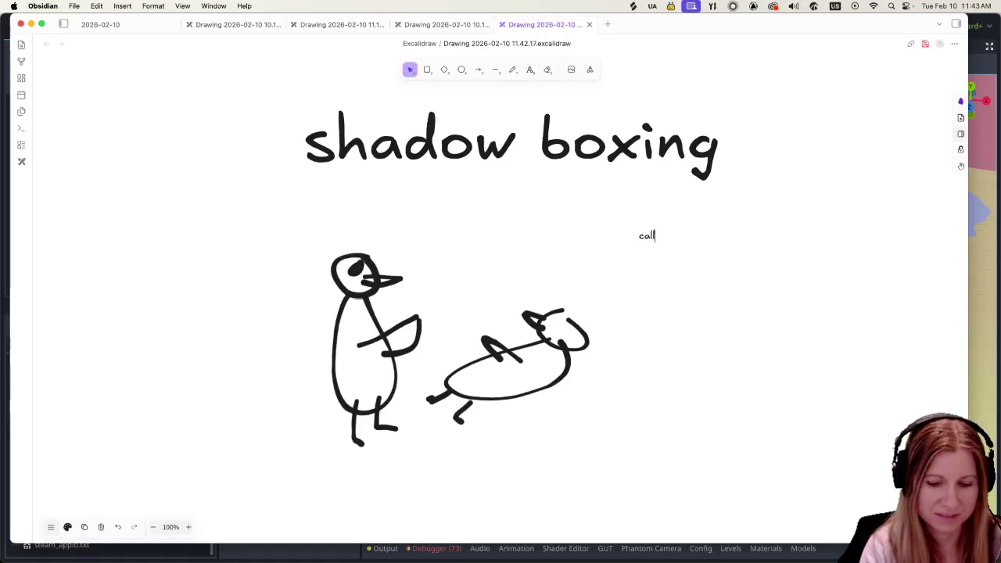
{"action": "type", "text": "/response"}
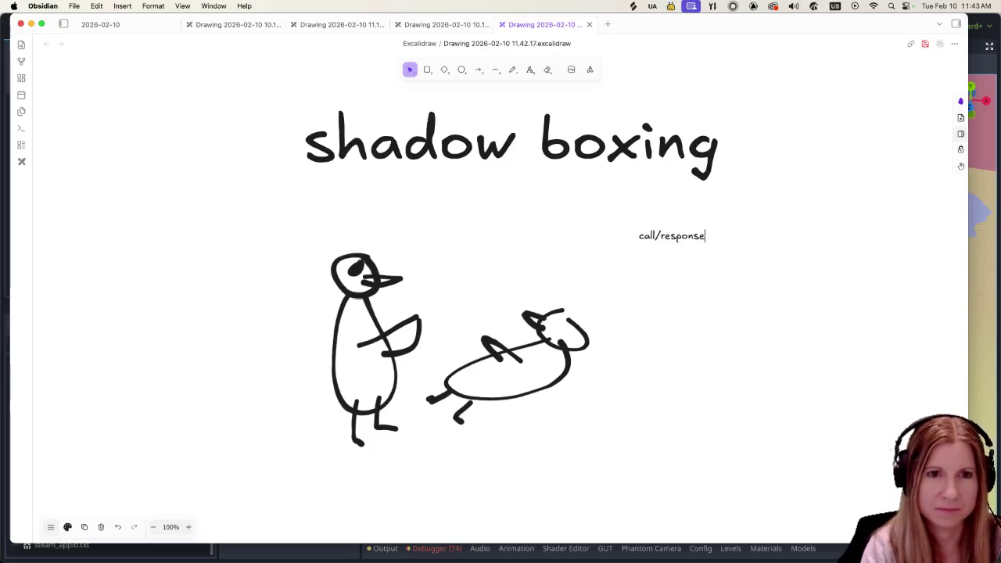
{"action": "type", "text": " to punc"}
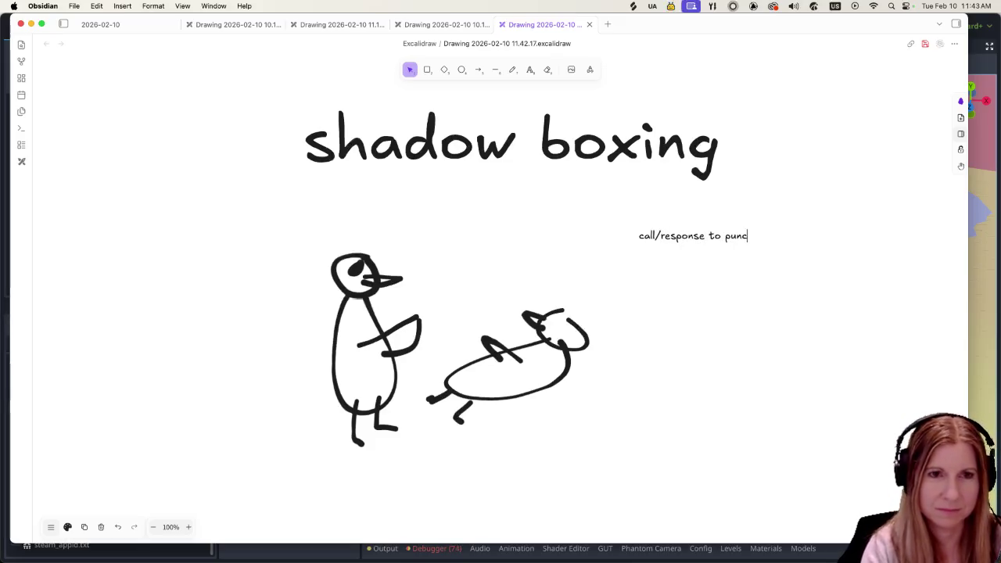
{"action": "type", "text": "h punch jab"}
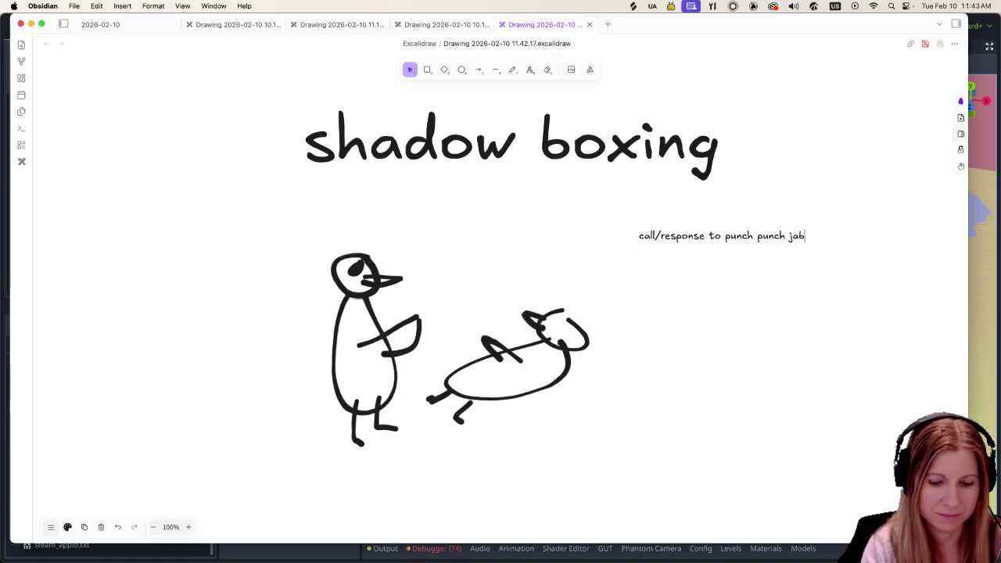
{"action": "type", "text": ", etc"}
{"action": "left_click", "coordinate": [697, 335]}
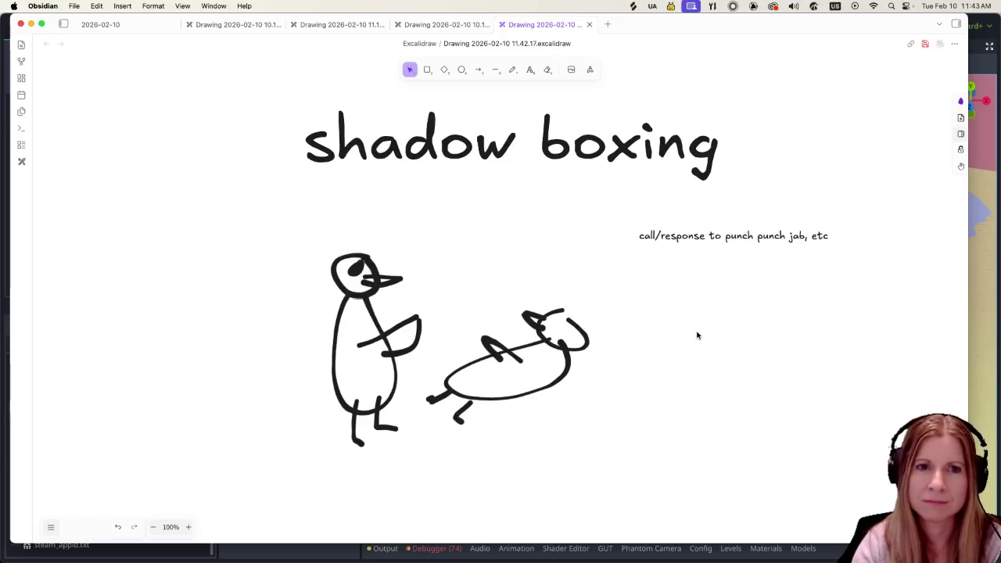